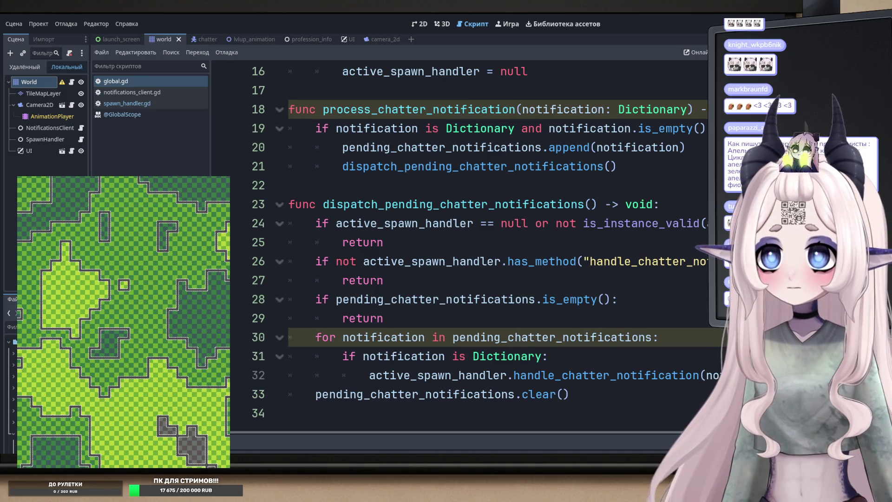
- Put the caret on line 24 of global.gd and run the project to its main menu
click(350, 223)
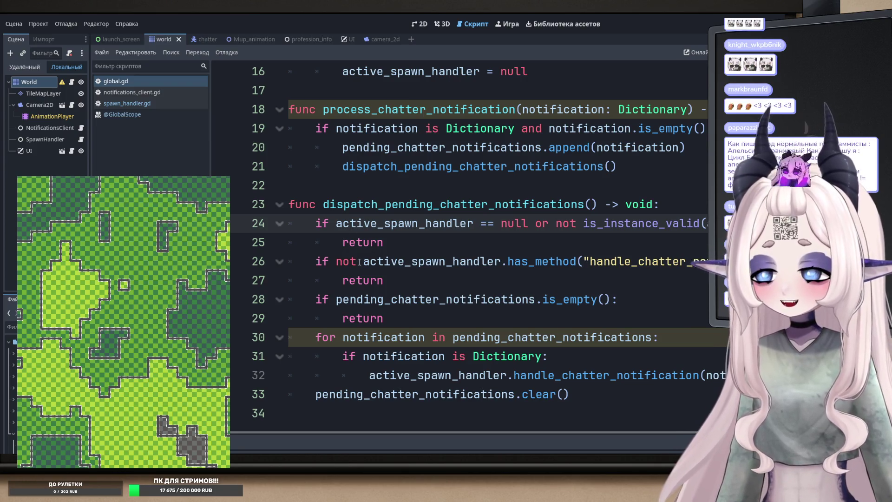
scroll(408, 262, up, 1)
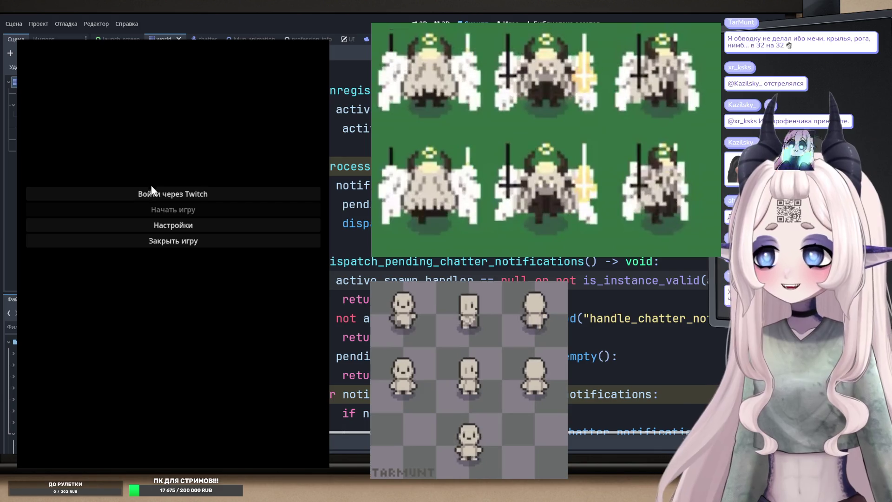
- Log in through Twitch in the running game and start it, reaching the green tile map
click(171, 196)
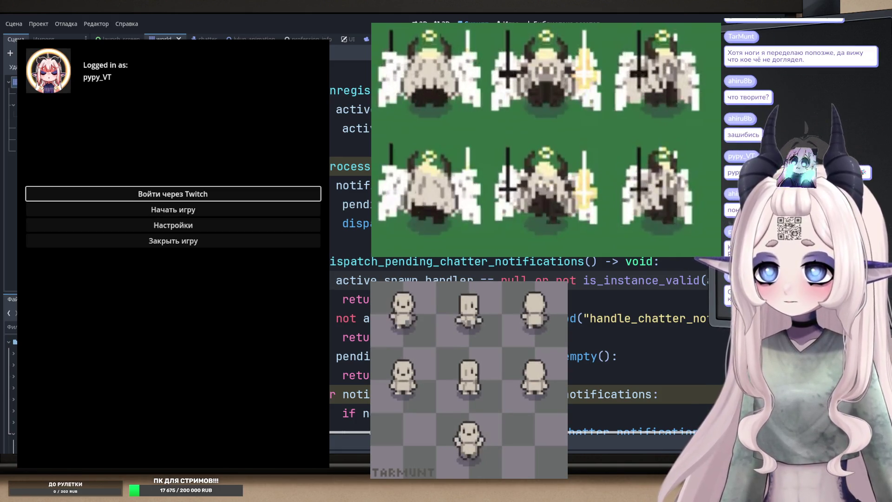
click(168, 208)
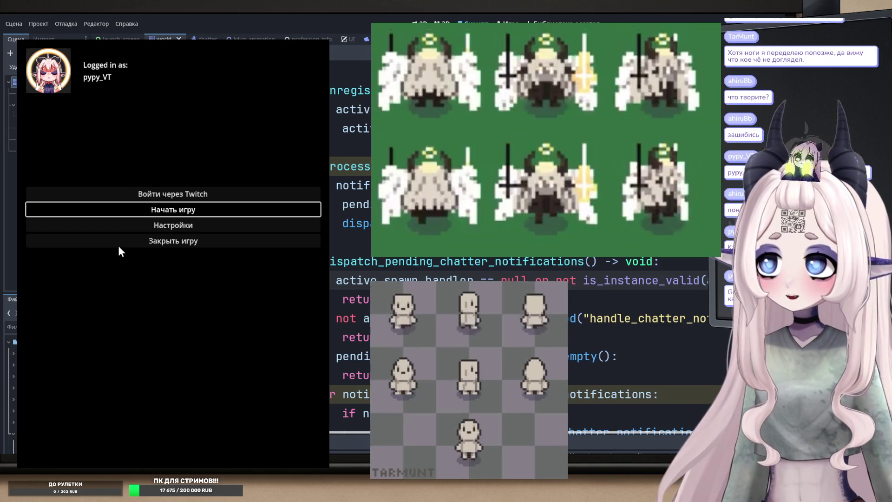
click(168, 210)
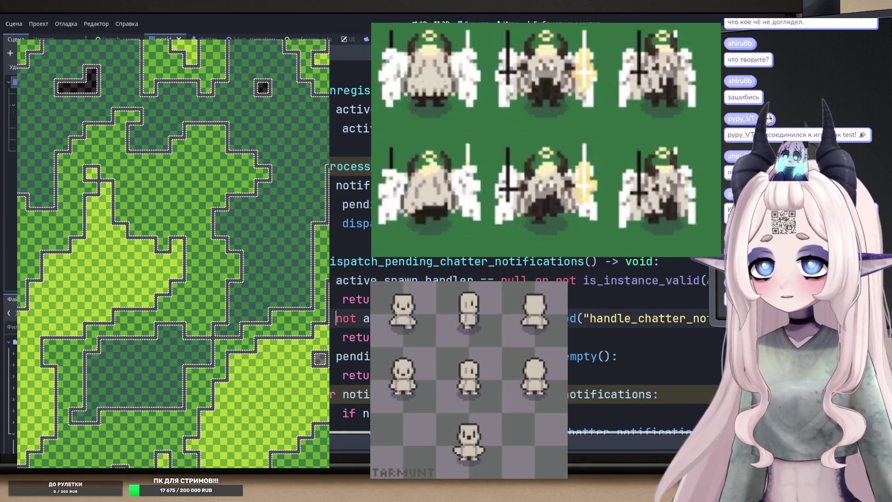
scroll(497, 260, down, 1)
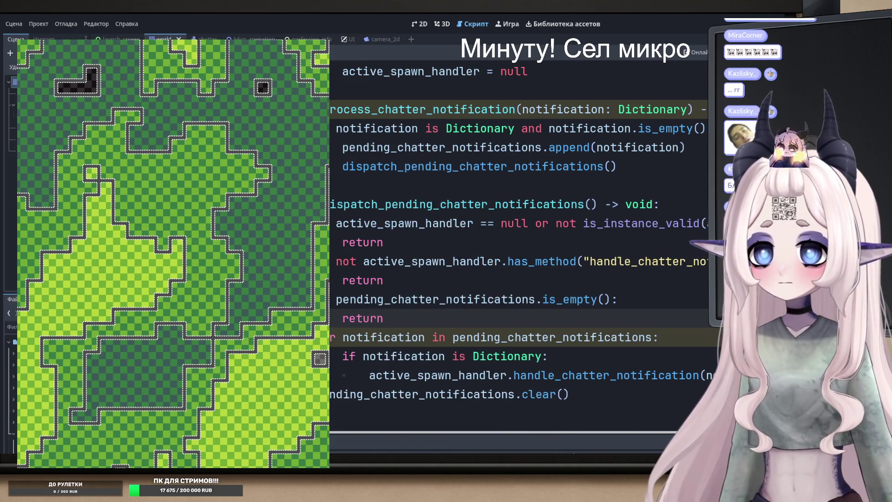
scroll(379, 278, up, 10)
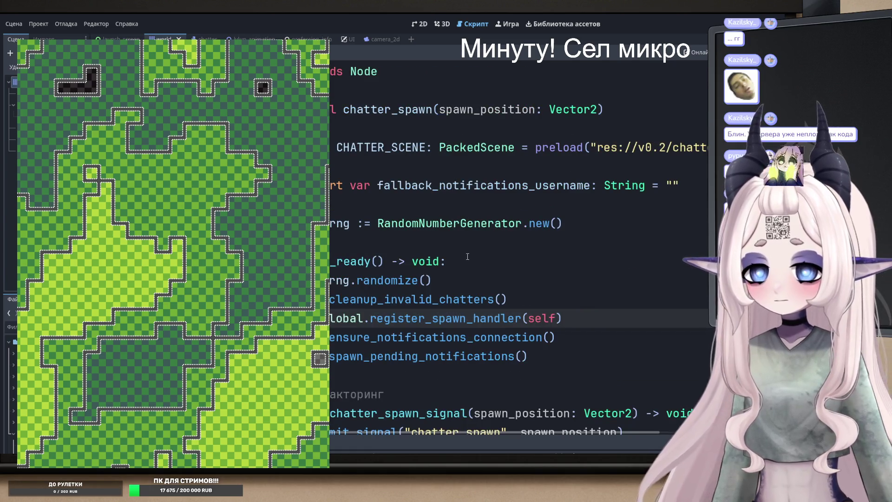
scroll(379, 278, down, 4)
scroll(379, 277, down, 7)
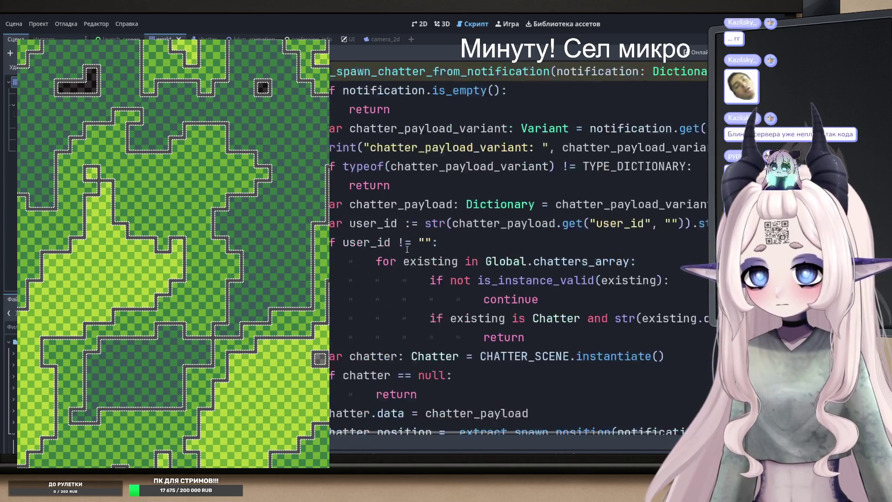
double_click(375, 207)
double_click(361, 225)
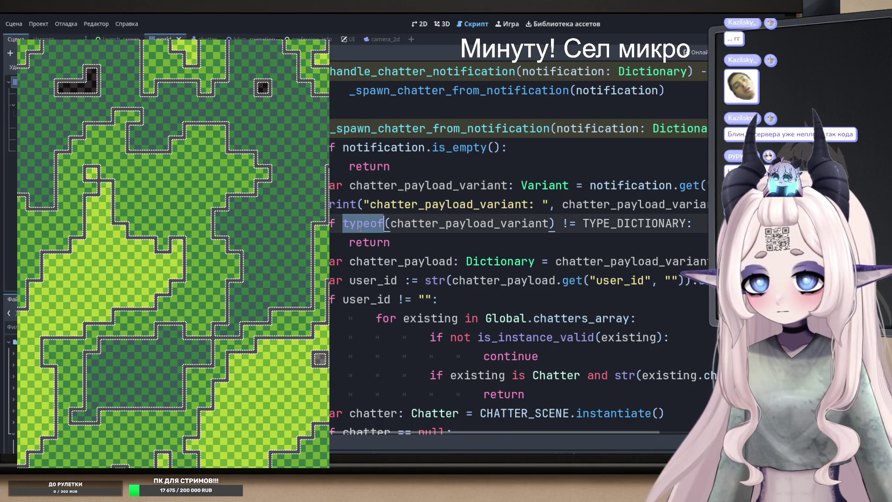
click(500, 261)
double_click(500, 261)
scroll(456, 283, down, 2)
scroll(456, 284, down, 2)
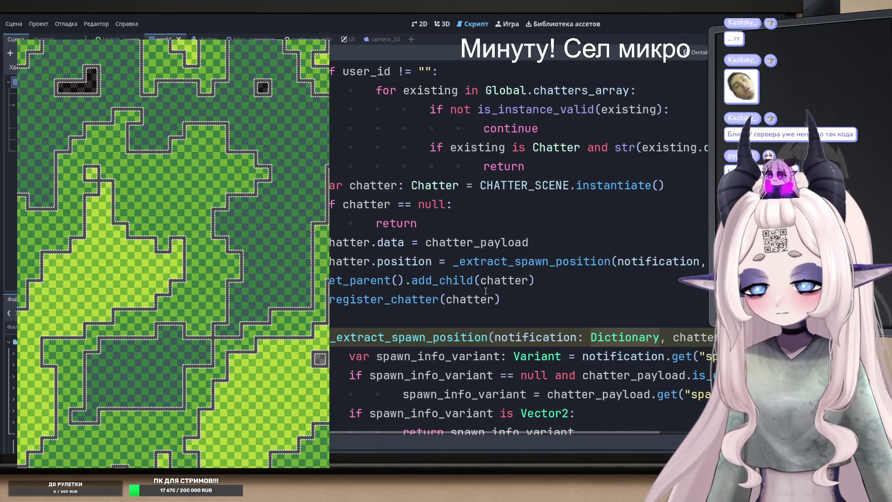
double_click(378, 299)
double_click(367, 281)
double_click(442, 280)
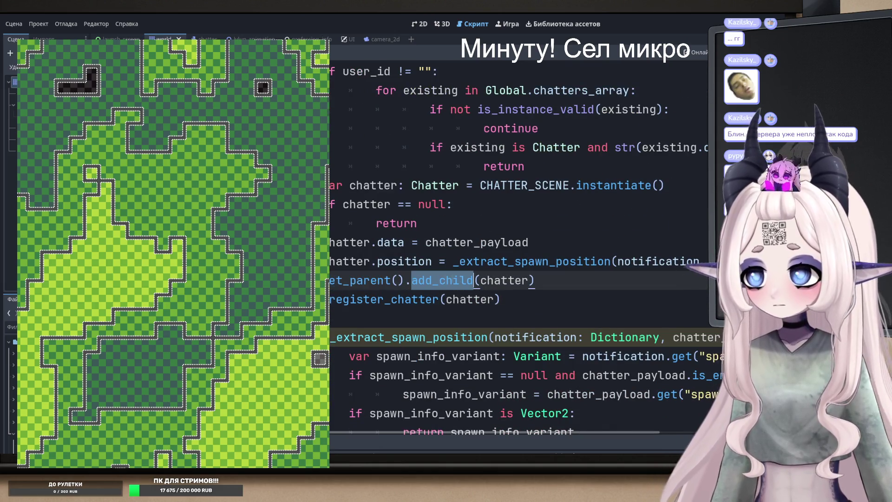
double_click(396, 299)
ctrl+click(396, 299)
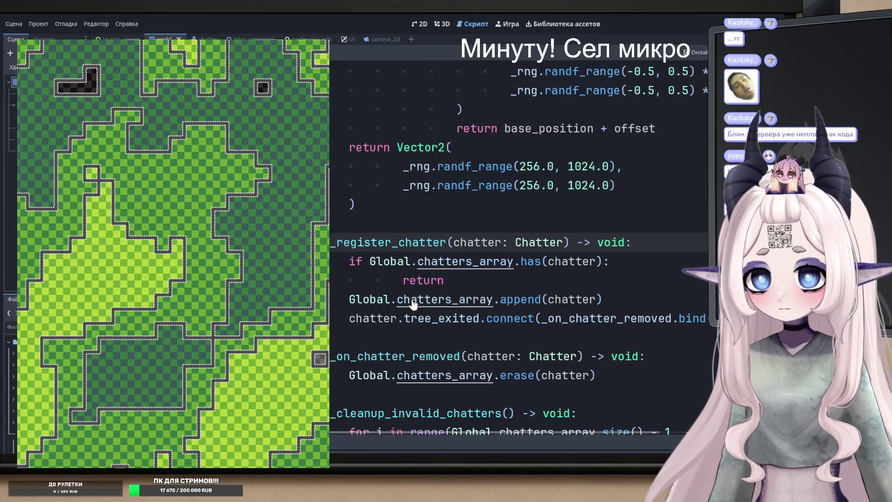
key(alt+Left)
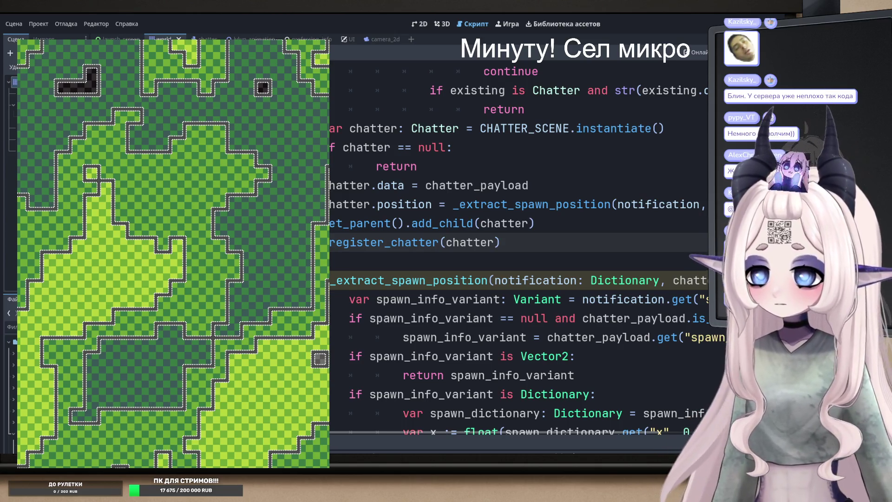
scroll(518, 251, up, 1)
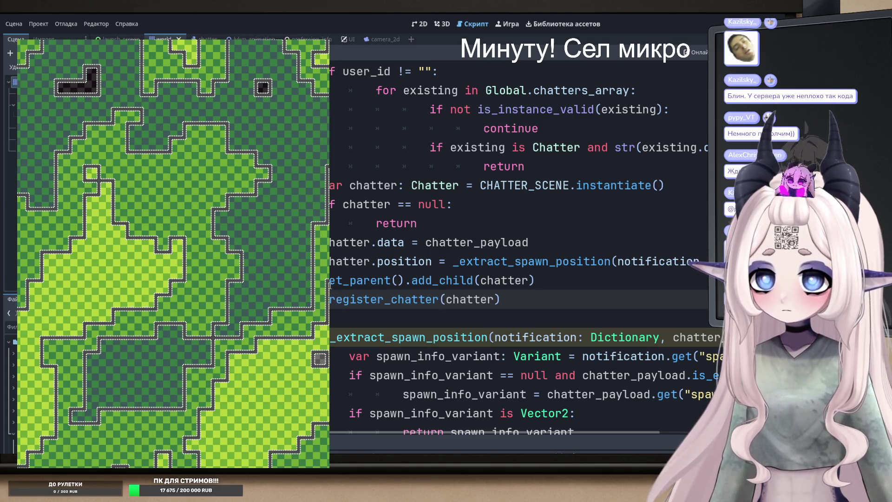
click(446, 280)
- Insert a print(chatter) line above add_child in the spawn handler and rerun the game with F5
key(ctrl+shift+Return)
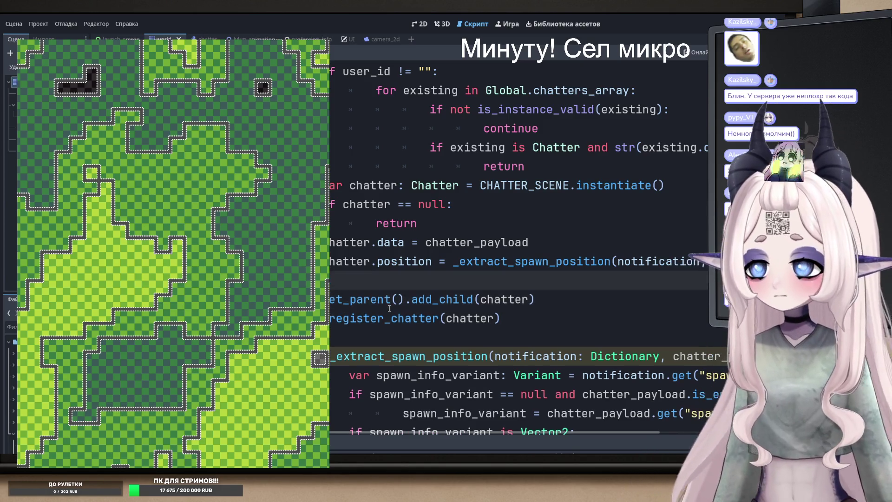
text(print)
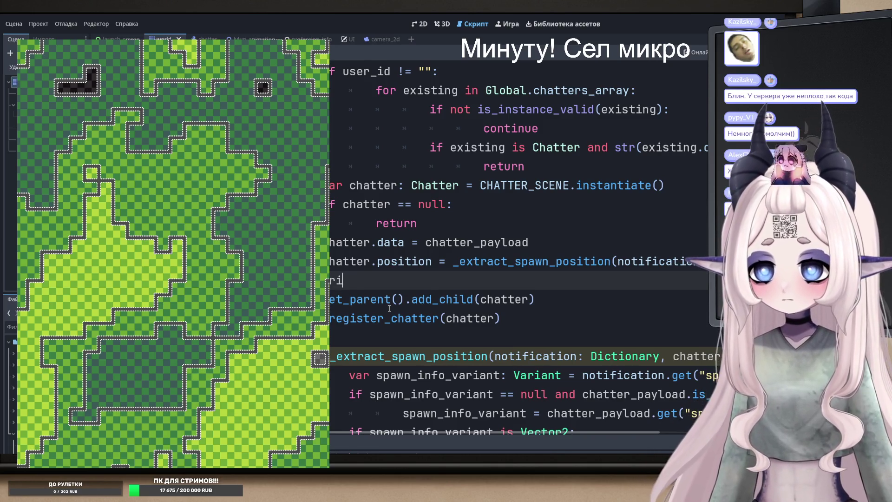
text((chatter)
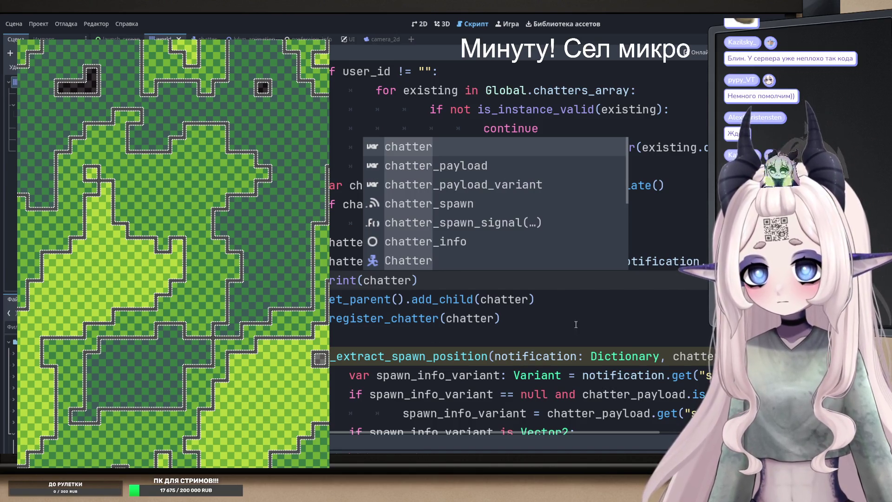
click(501, 319)
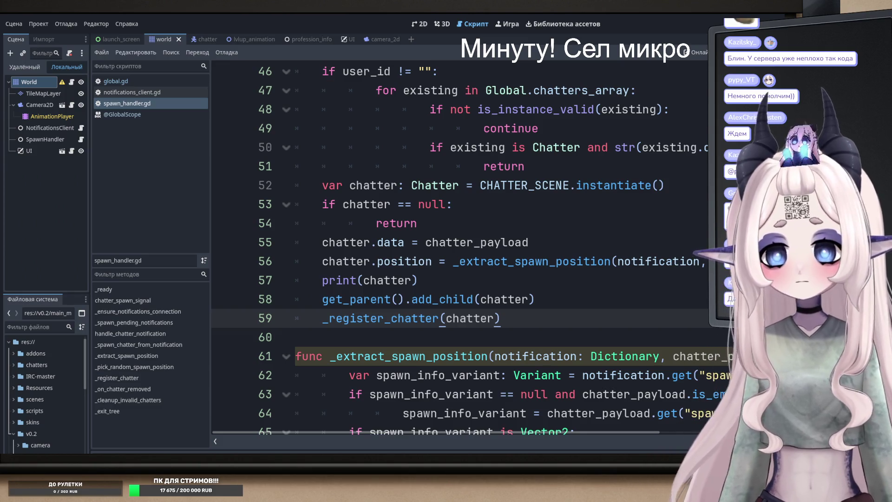
key(F5)
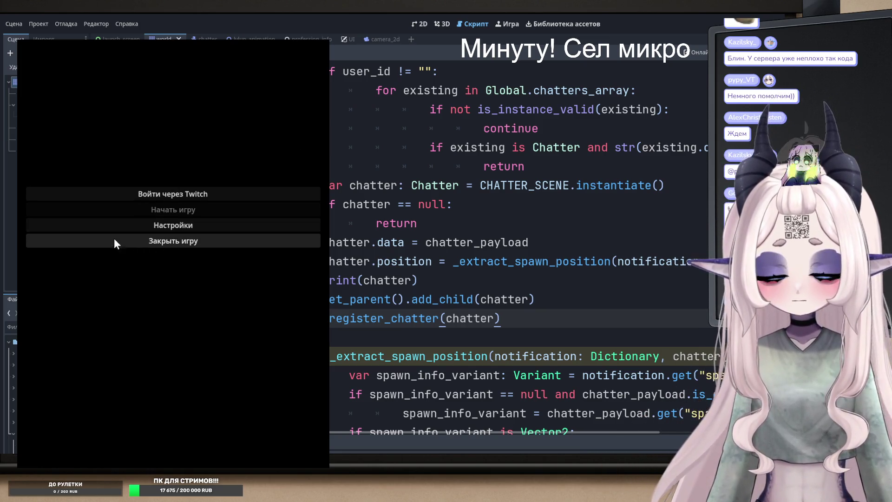
- Log in via Twitch and start the game from 'Начать игру' to load the tile map world
click(150, 197)
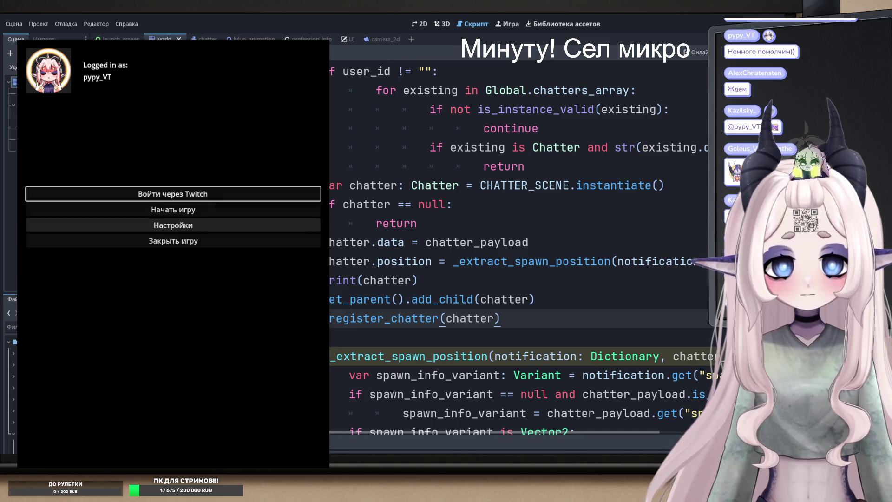
click(163, 211)
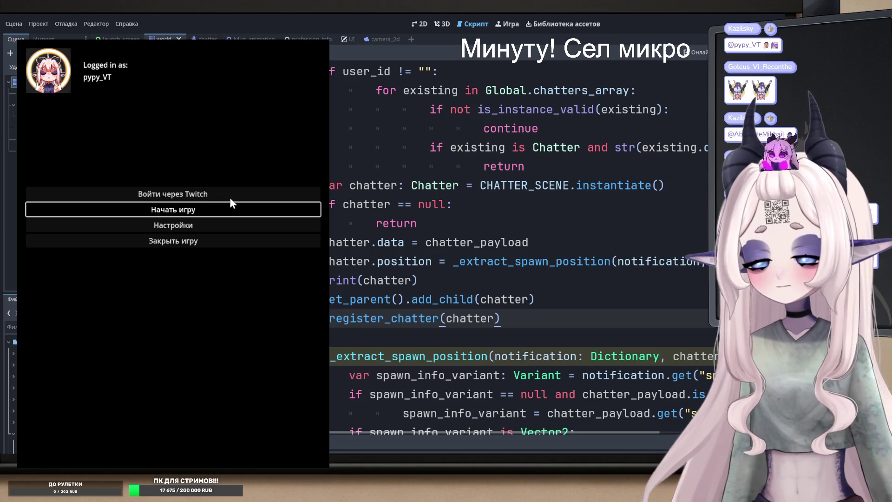
key(Return)
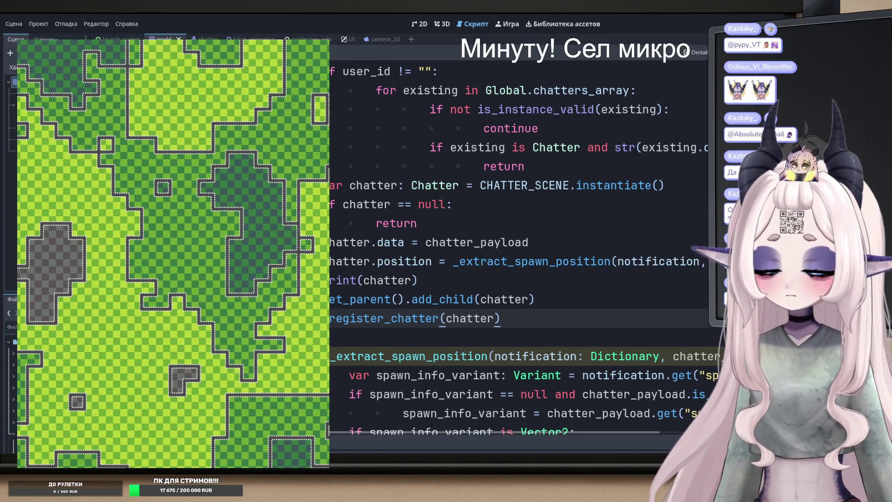
scroll(455, 343, down, 4)
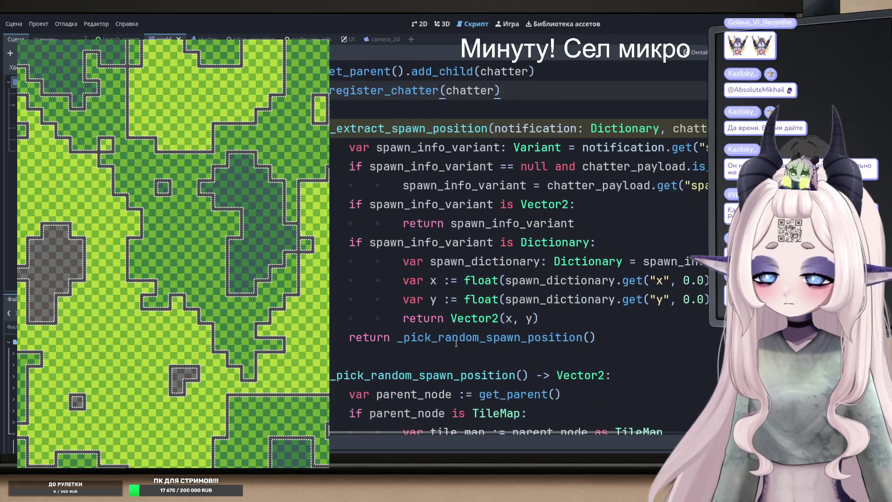
scroll(456, 342, up, 2)
scroll(374, 181, up, 5)
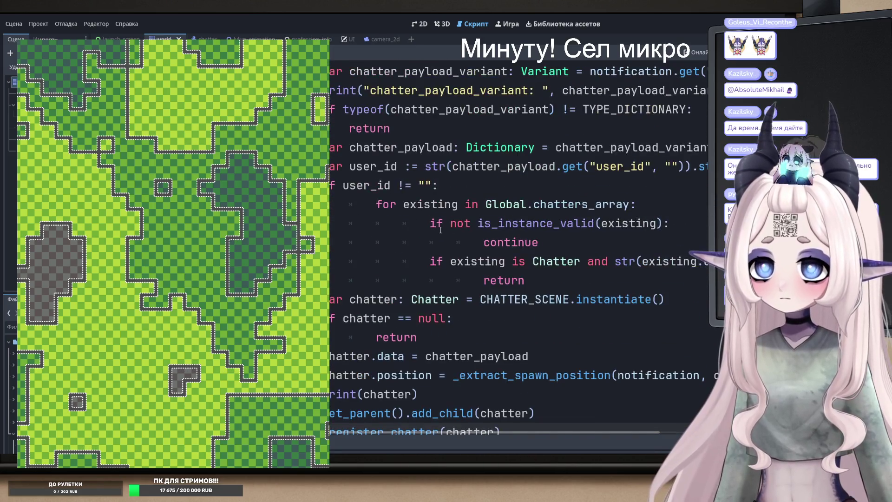
scroll(371, 189, down, 1)
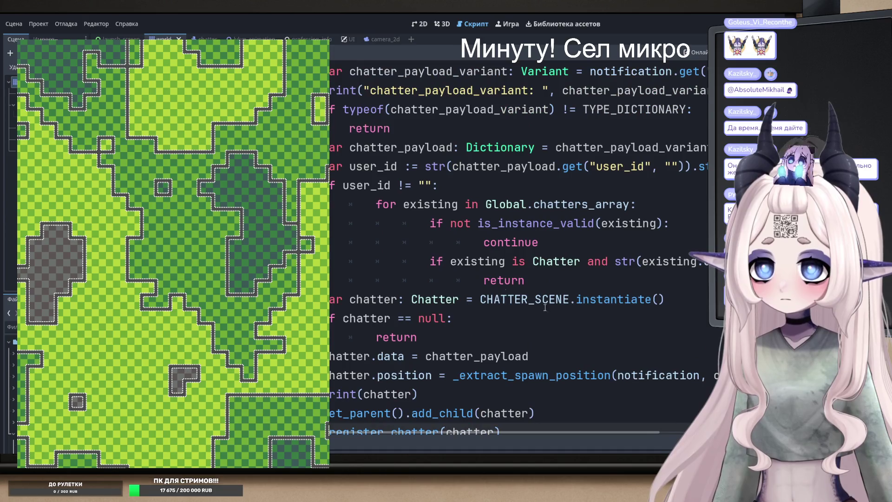
click(383, 200)
double_click(365, 190)
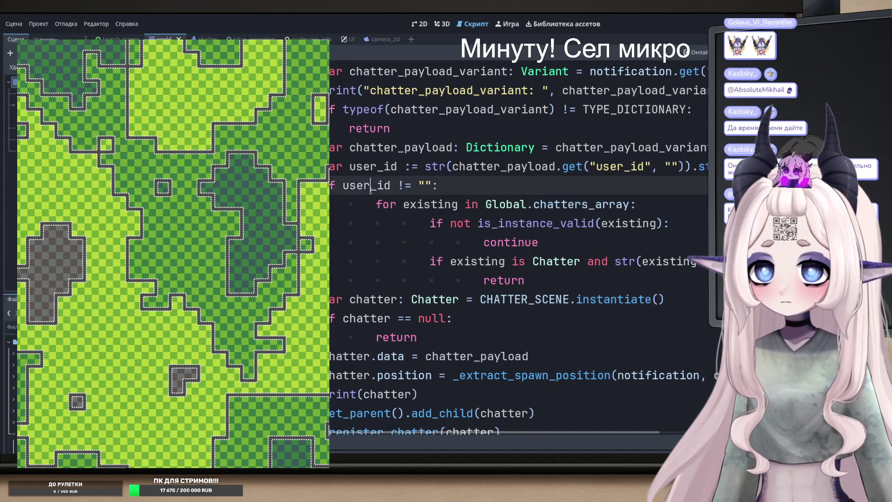
double_click(621, 166)
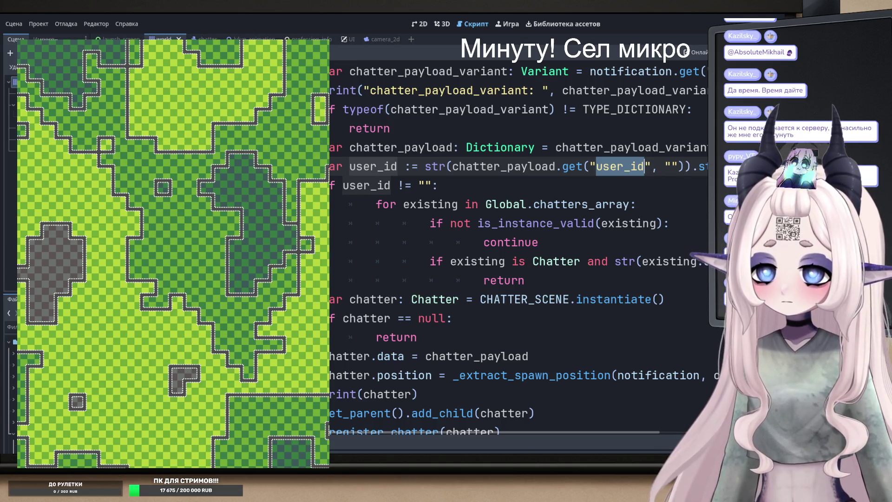
scroll(414, 395, up, 1)
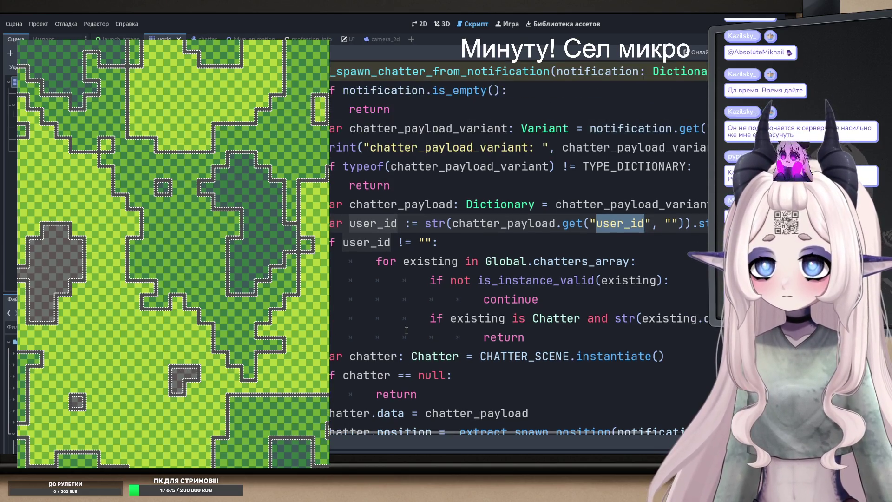
double_click(373, 223)
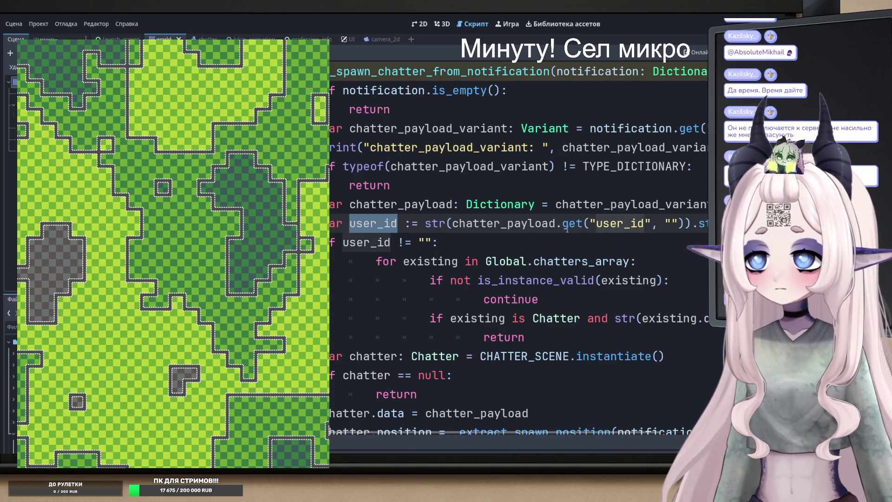
click(342, 224)
scroll(353, 242, down, 1)
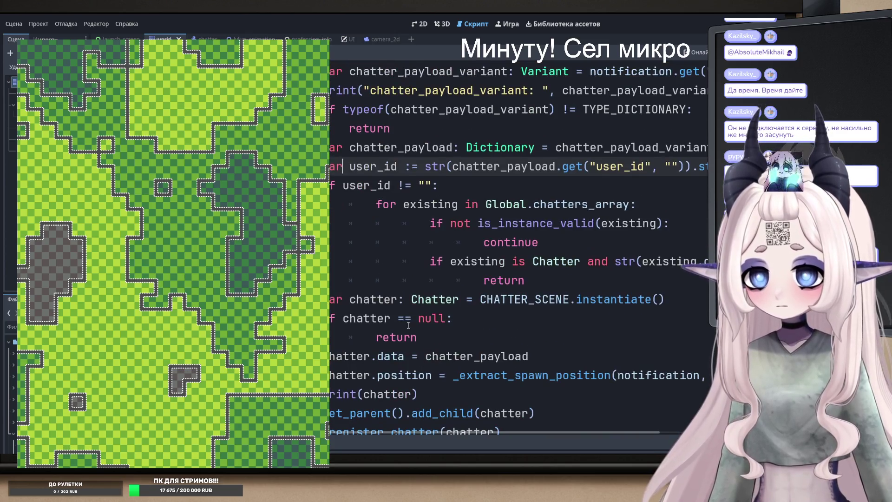
double_click(373, 300)
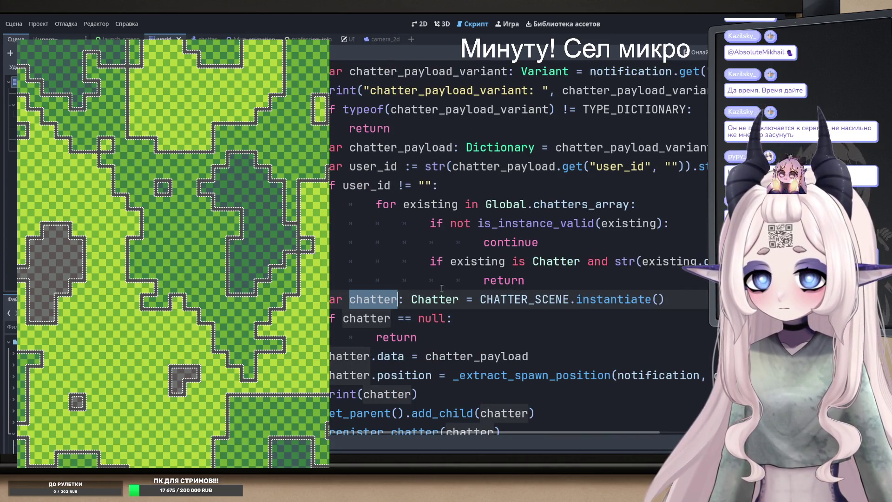
double_click(525, 299)
double_click(604, 299)
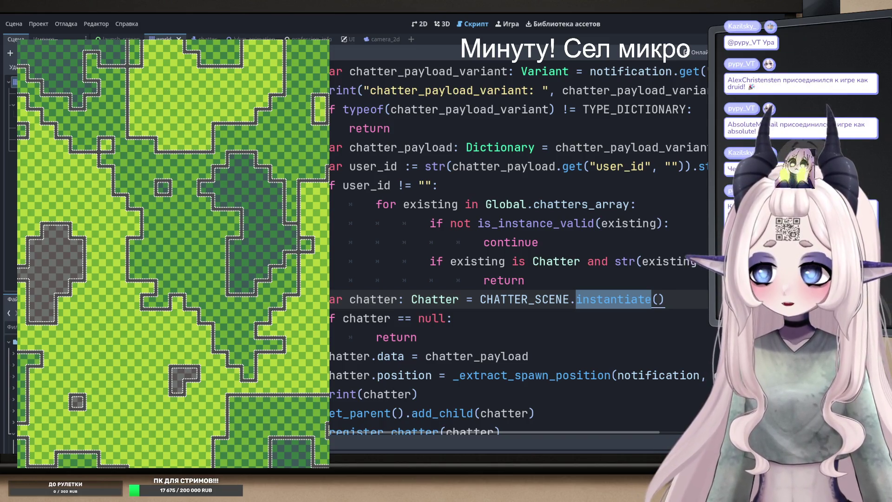
- Change the user_id declaration to read get("chatter", "") from chatter_payload instead of "user_id"
click(529, 235)
scroll(529, 235, up, 1)
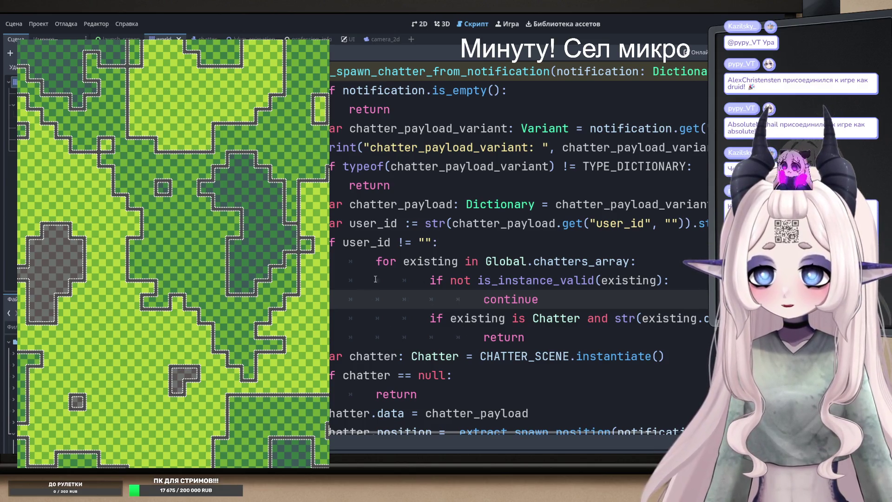
double_click(371, 223)
click(412, 228)
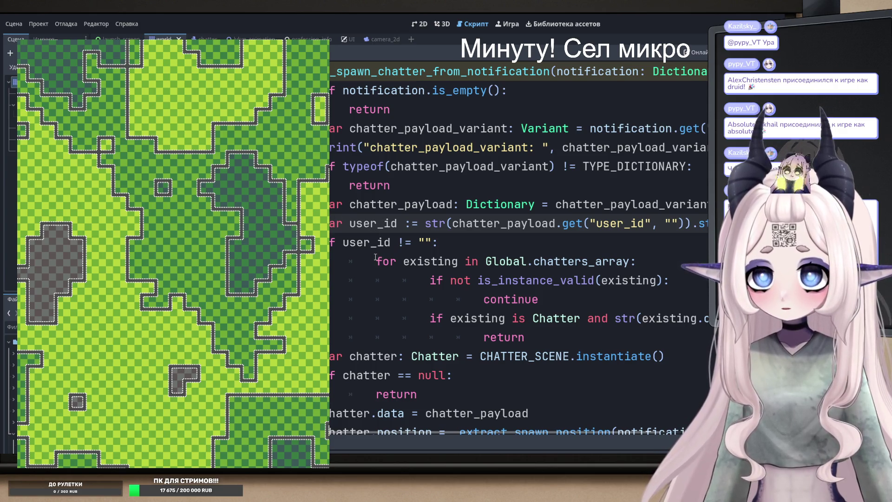
key(ctrl+k)
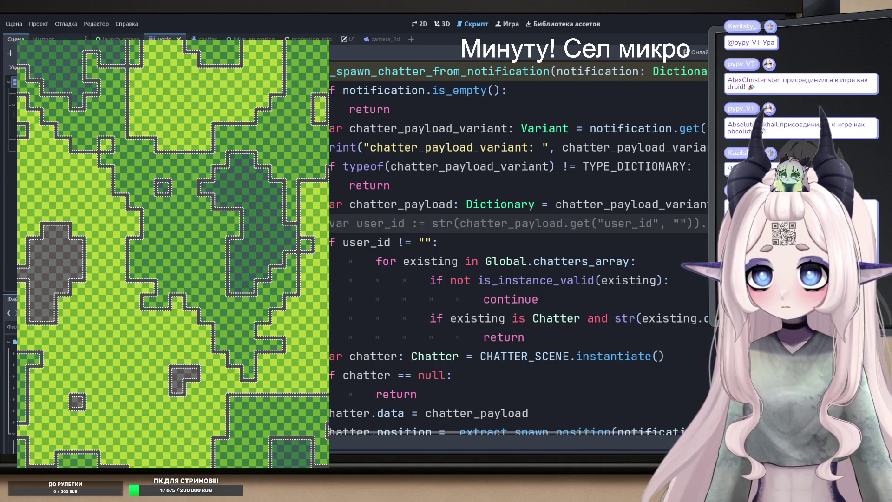
key(ctrl+k)
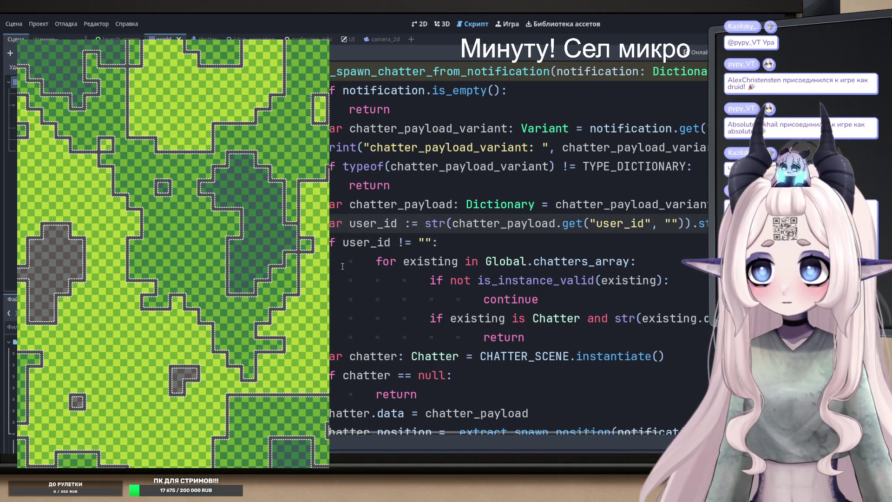
drag(349, 128, 398, 128)
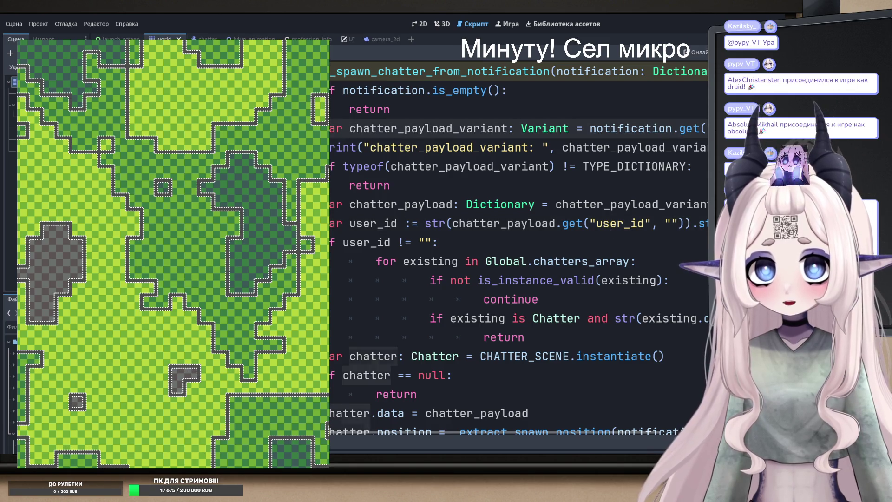
text(chatter)
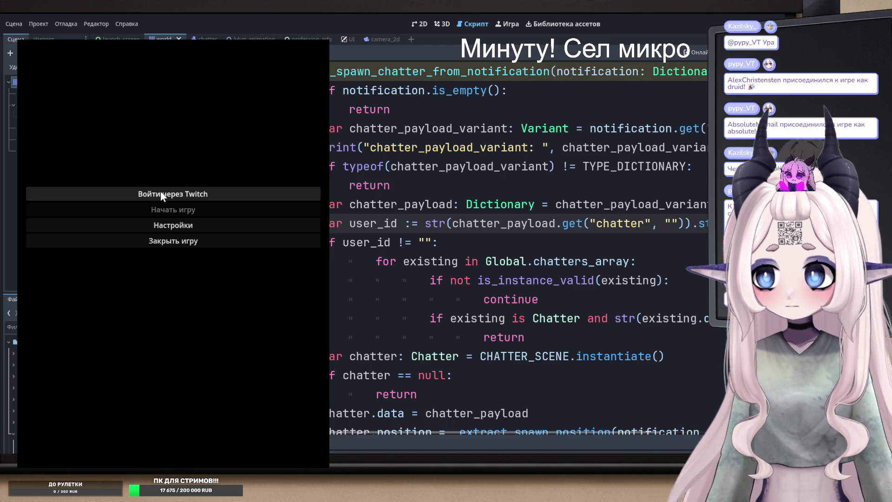
- Log in with Twitch and focus 'Начать игру' on the game's main menu
click(160, 192)
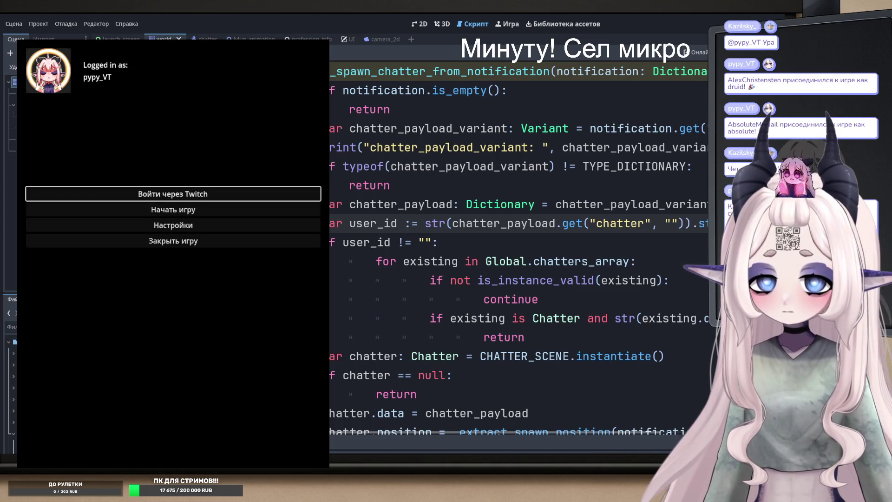
click(182, 212)
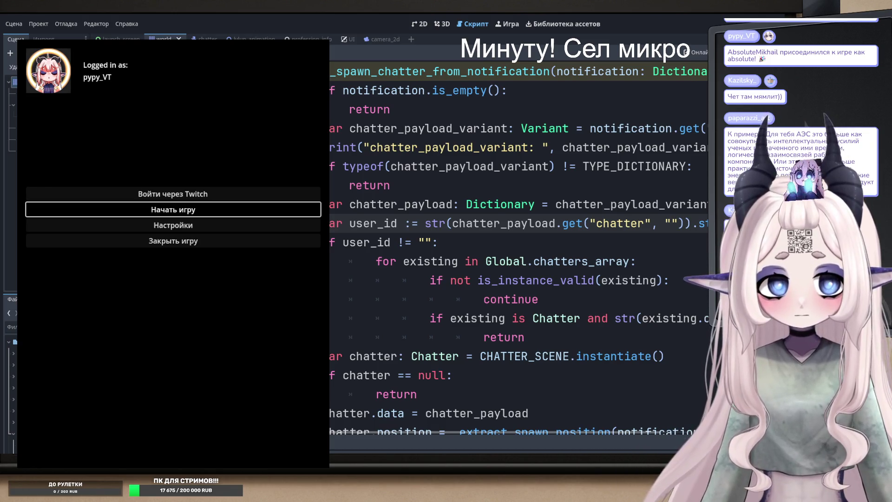
key(Return)
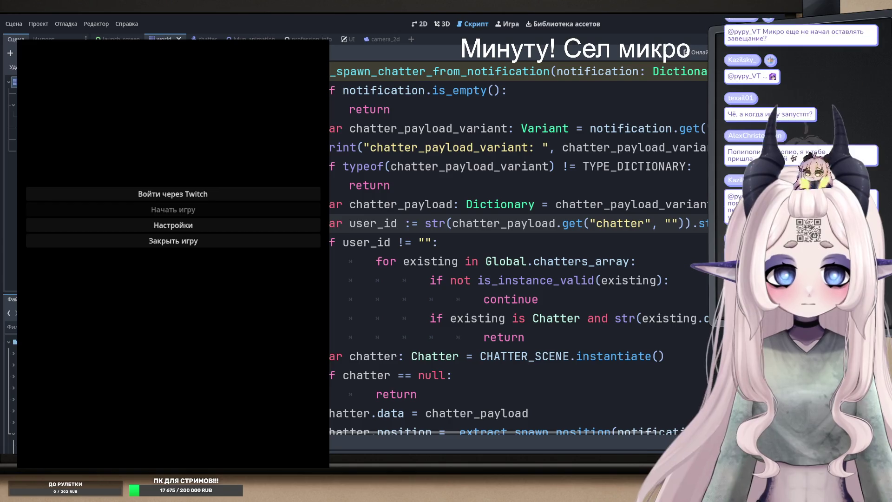
- Authorize the Twitch login in the game window, then start the game with 'Начать игру'
click(173, 194)
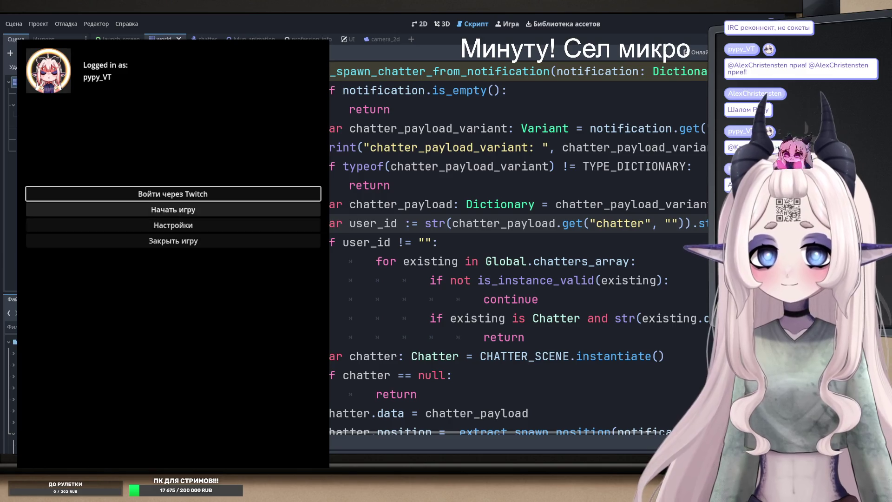
click(230, 195)
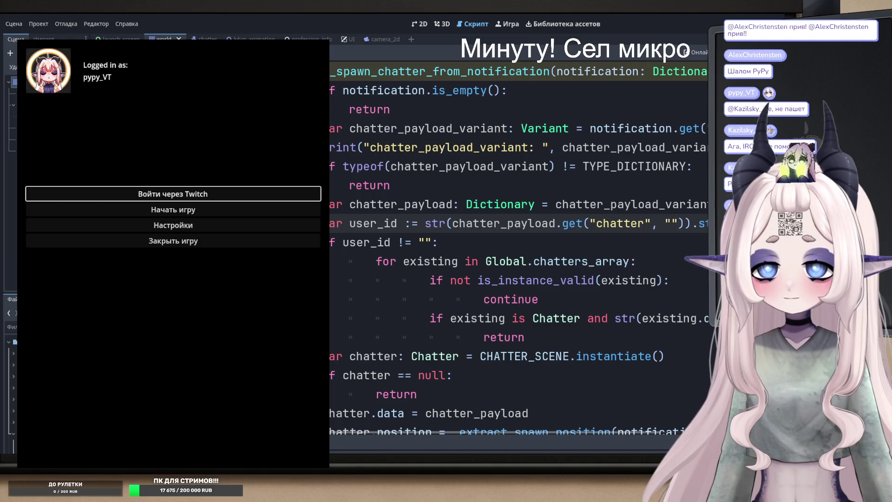
click(205, 213)
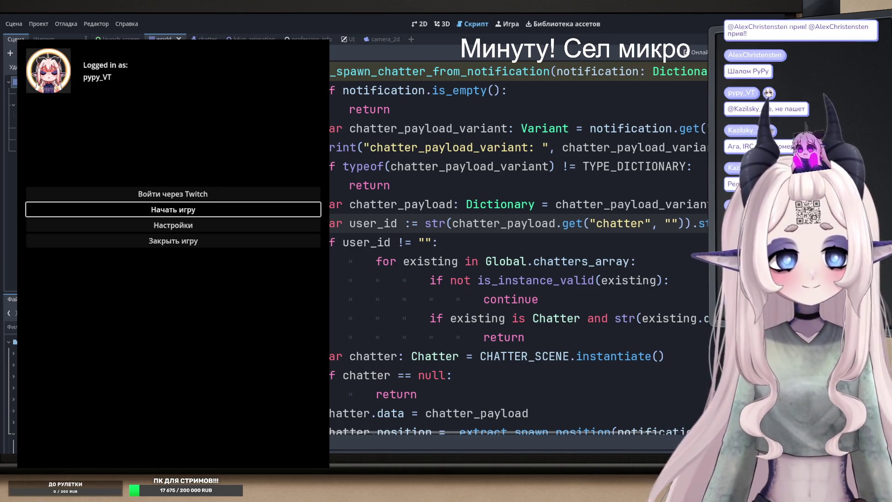
key(Return)
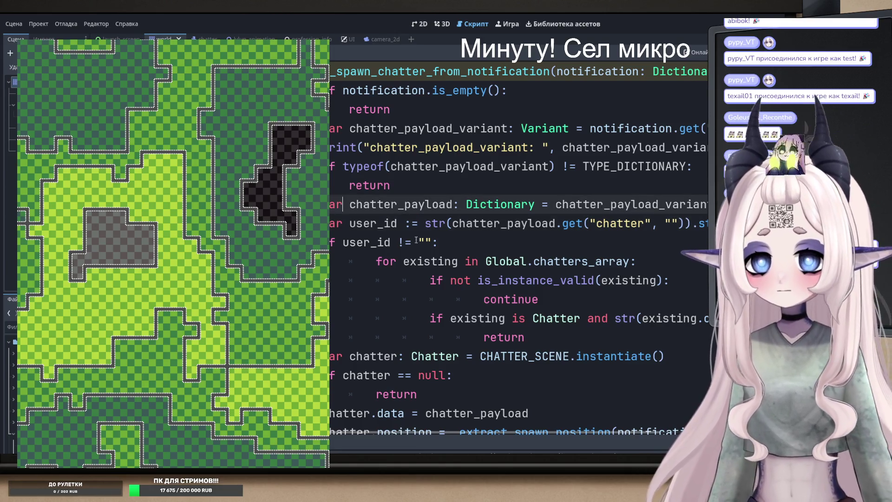
- Place the caret on the user_id line of the spawn handler
click(426, 224)
- Dedent the existing-chatter loop, then fix the nested if, return and continue indentation
double_click(369, 223)
double_click(367, 242)
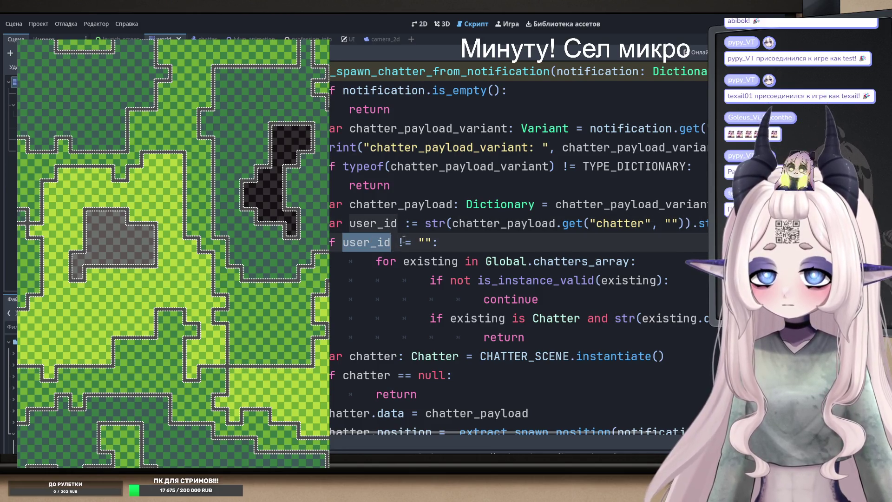
double_click(436, 261)
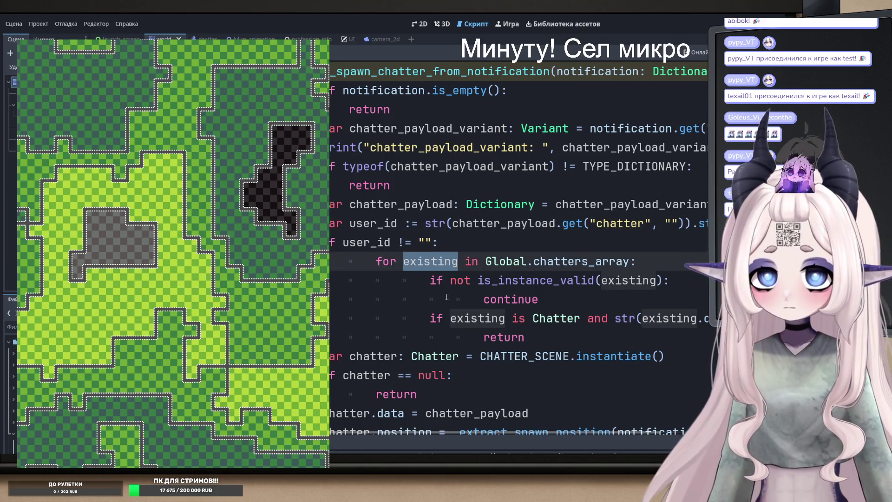
click(376, 299)
drag(351, 342, 348, 261)
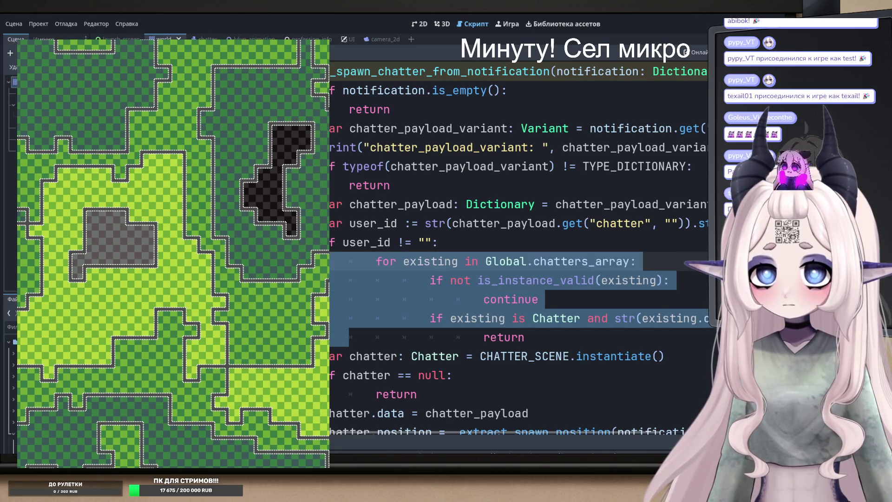
key(shift+Tab)
click(376, 338)
drag(376, 338, 377, 280)
key(shift+Tab)
click(432, 337)
key(shift+Tab)
click(380, 302)
key(shift+Tab)
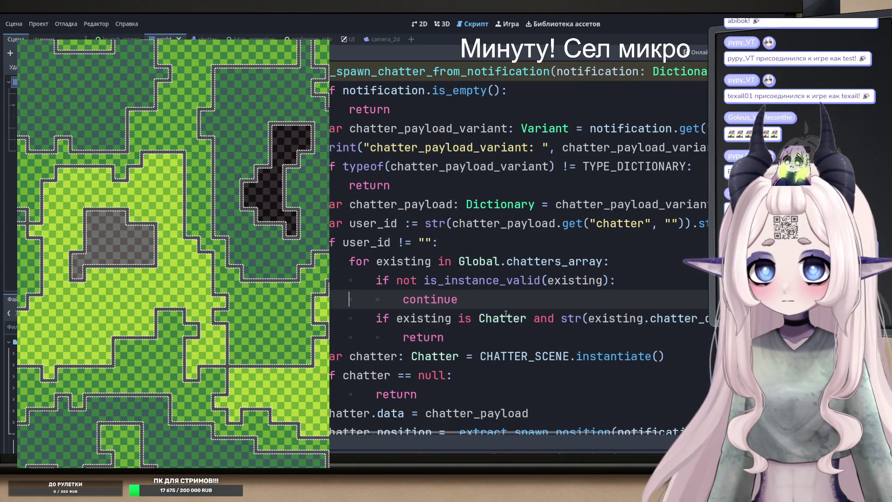
- Inspect uses of existing, Chatter and CHATTER_SCENE, and check the Chatter class definition
double_click(608, 318)
double_click(572, 318)
double_click(608, 318)
double_click(676, 318)
click(435, 355)
click(423, 337)
click(376, 356)
double_click(434, 356)
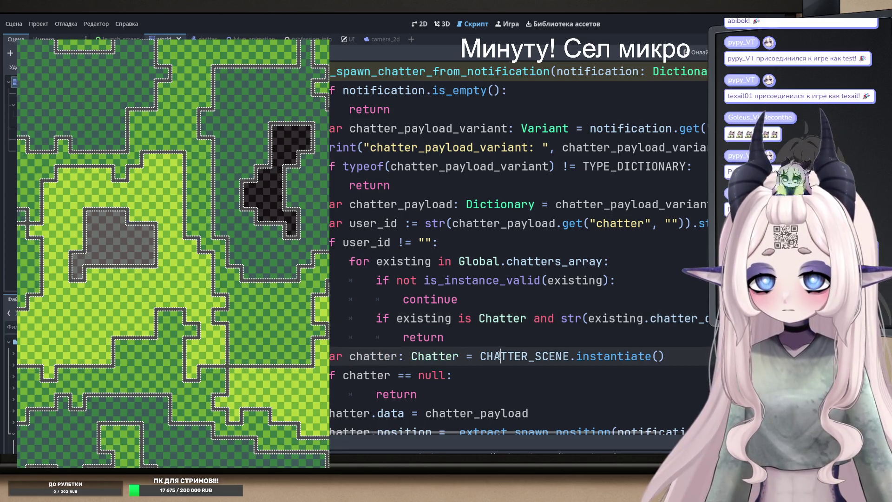
double_click(516, 356)
scroll(463, 356, down, 2)
double_click(371, 261)
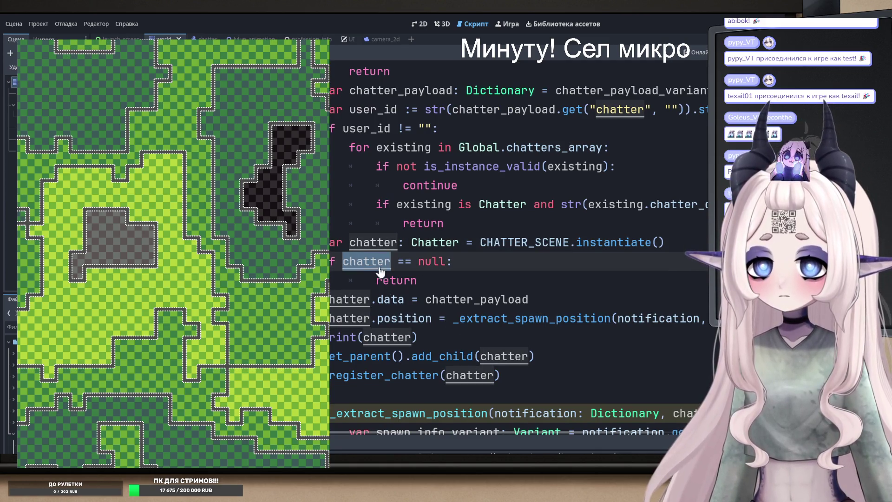
ctrl+click(420, 246)
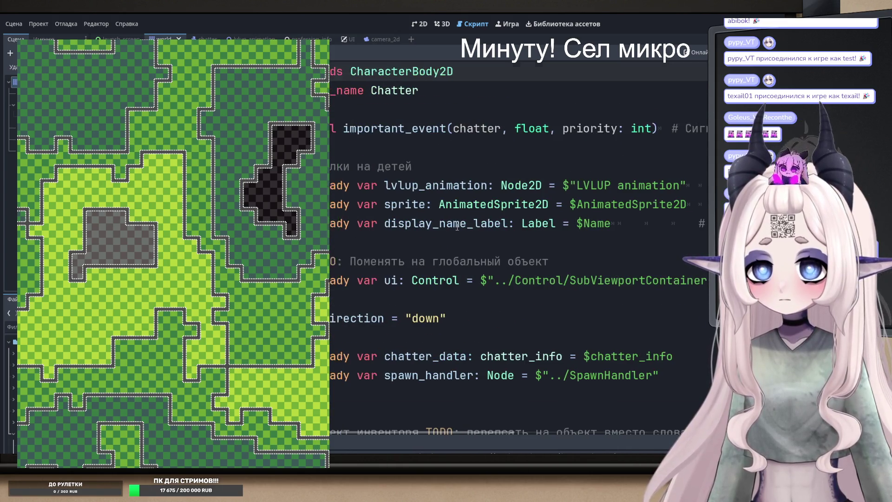
key(alt+Left)
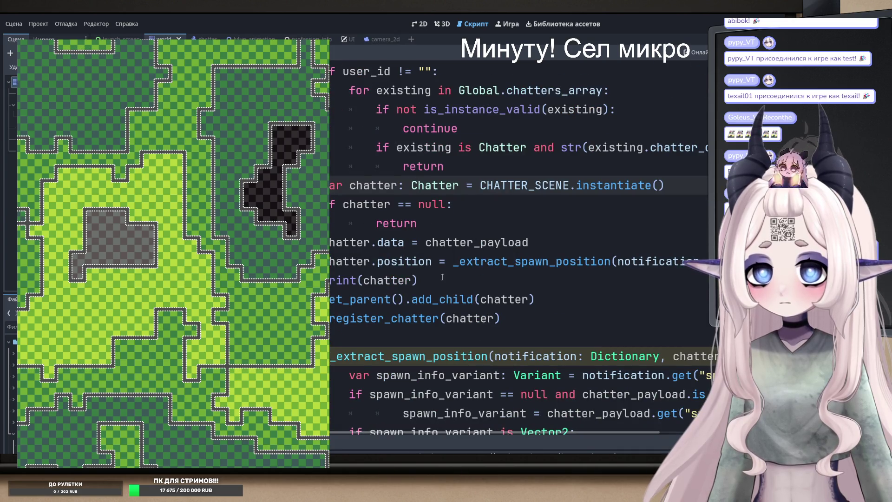
- Copy print(chatter) to right after the CHATTER_SCENE.instantiate() call and dedent the return line
triple_click(440, 280)
key(ctrl+c)
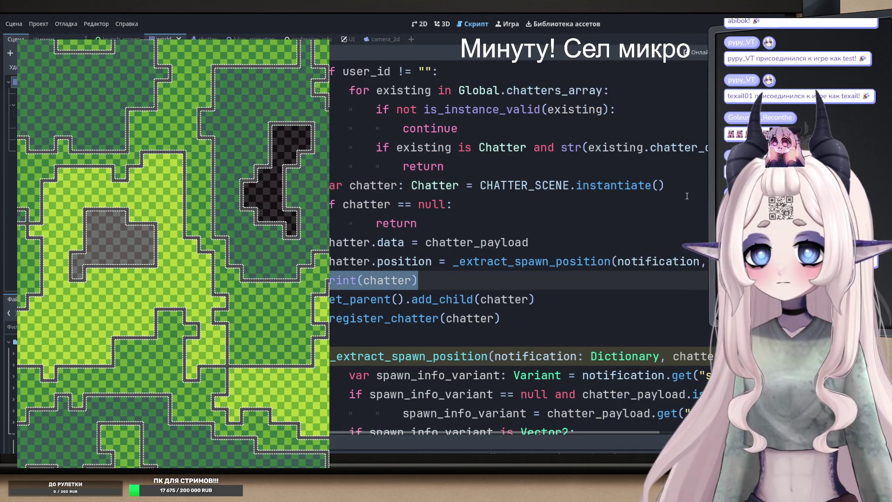
click(693, 189)
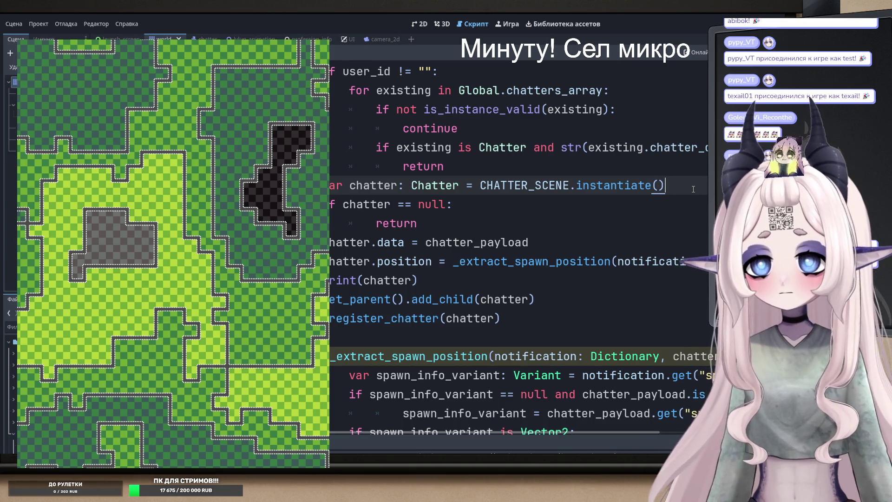
key(Return)
key(ctrl+v)
key(Down)
key(Down)
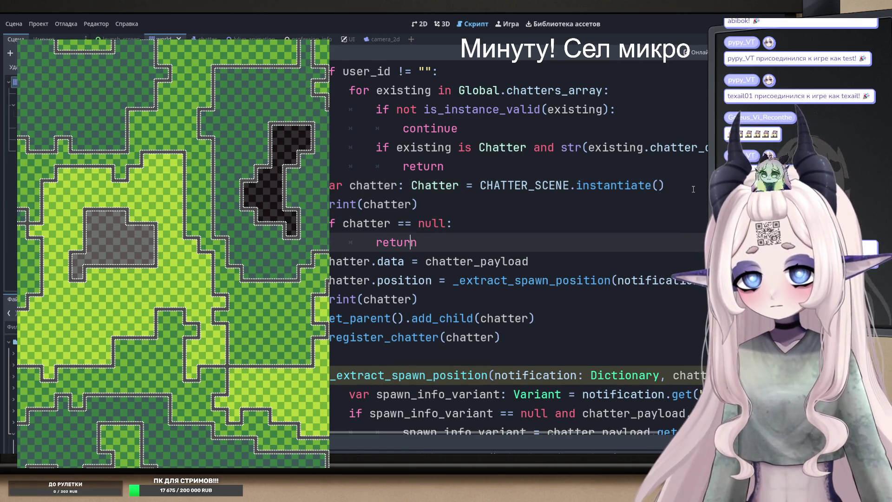
key(BackSpace)
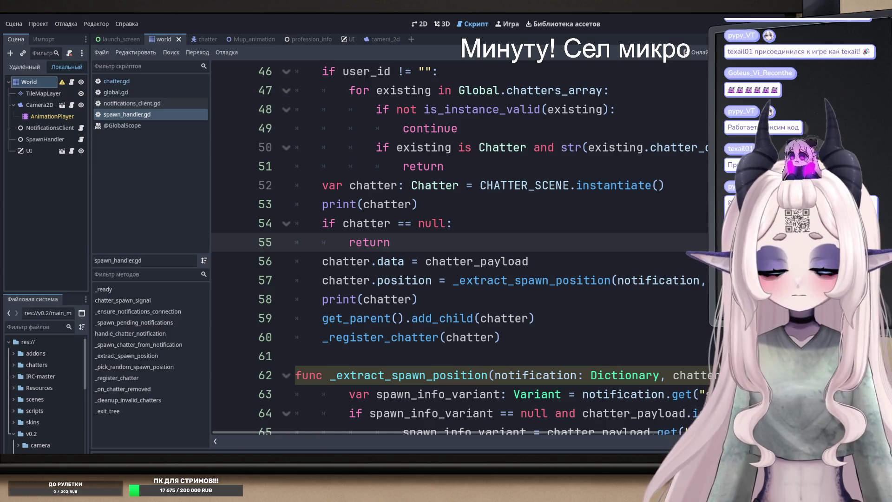
- Rerun the project, log in through Twitch and start the game into the tile map world
key(F5)
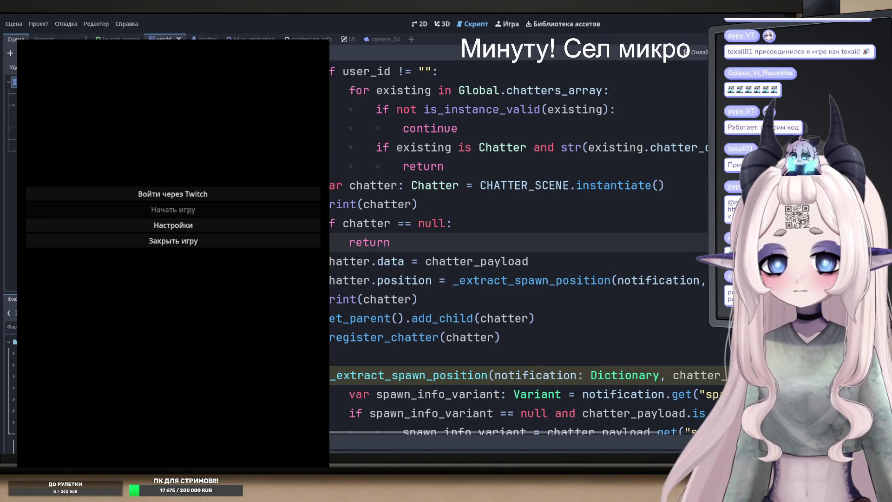
click(146, 188)
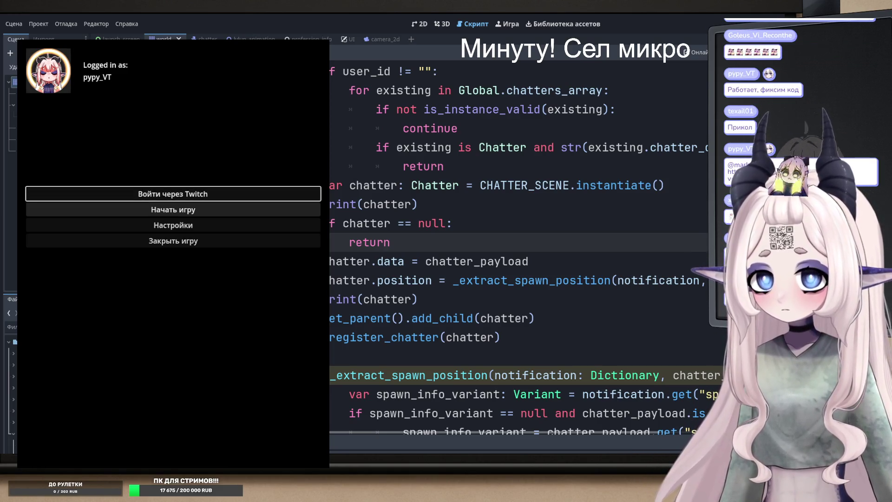
click(155, 210)
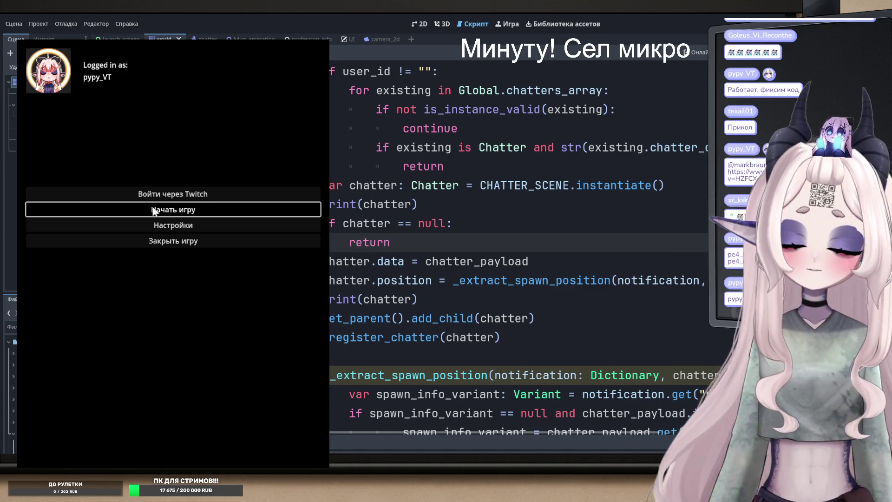
click(154, 210)
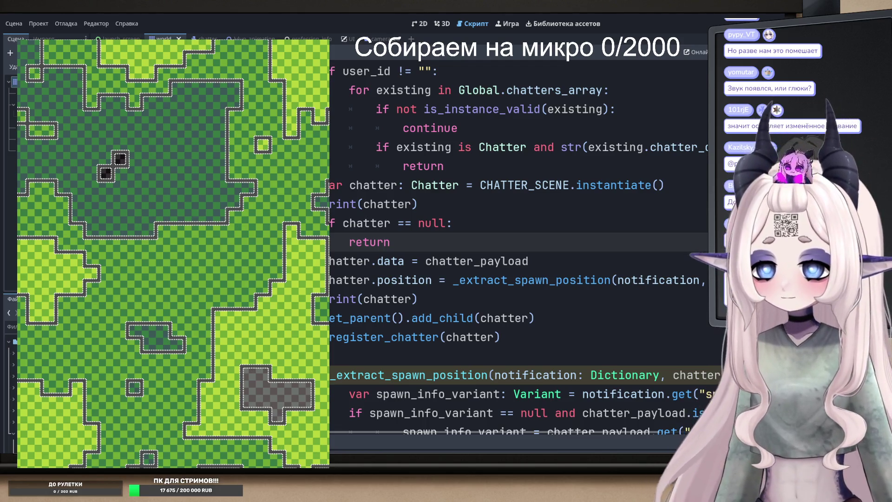
click(365, 261)
- Add a new line under the TYPE_DICTIONARY check and begin a print(" statement
double_click(370, 242)
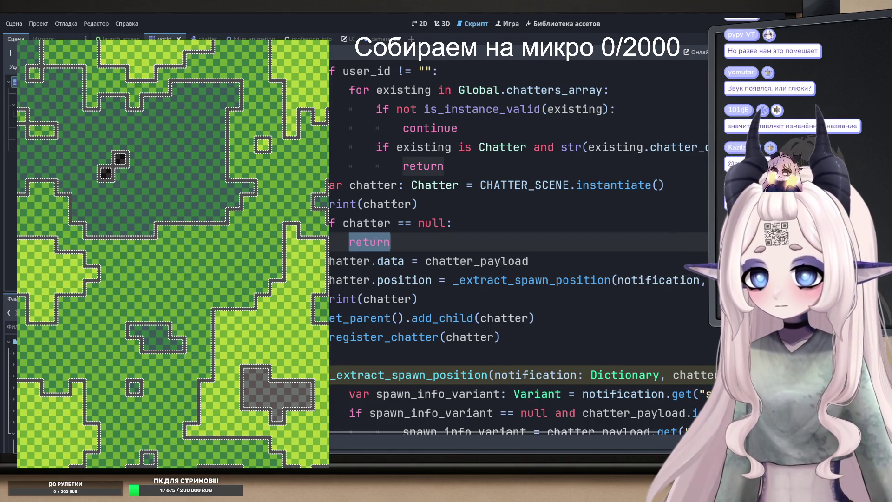
double_click(393, 204)
click(365, 204)
scroll(415, 241, up, 4)
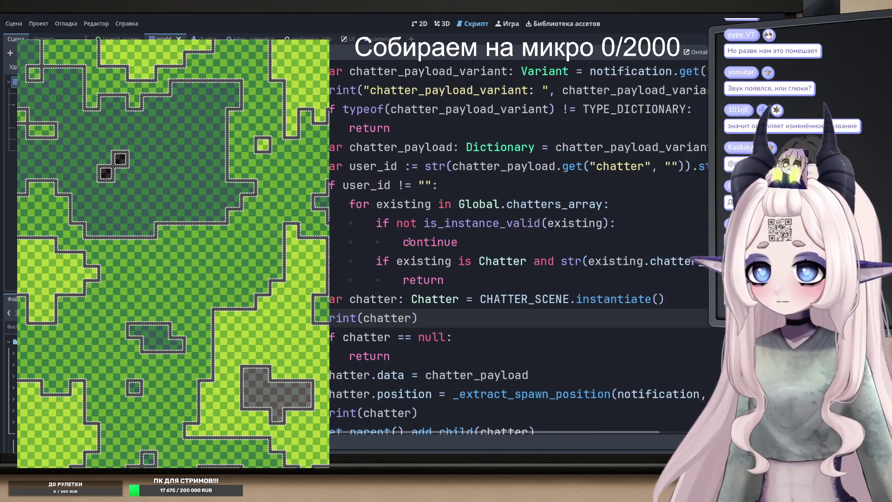
double_click(604, 204)
scroll(482, 222, down, 1)
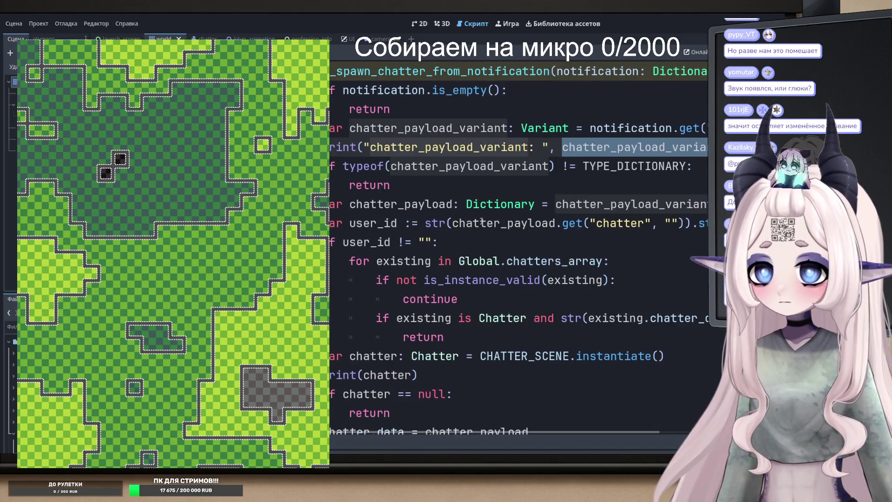
click(377, 185)
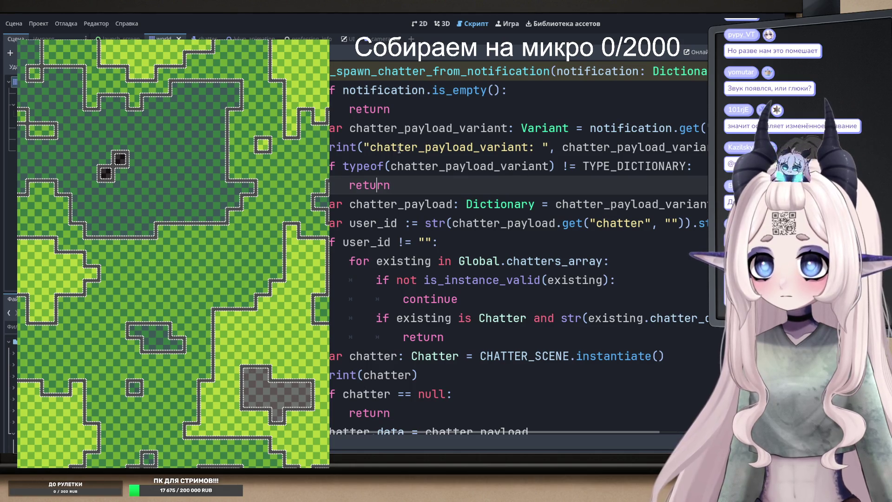
click(408, 185)
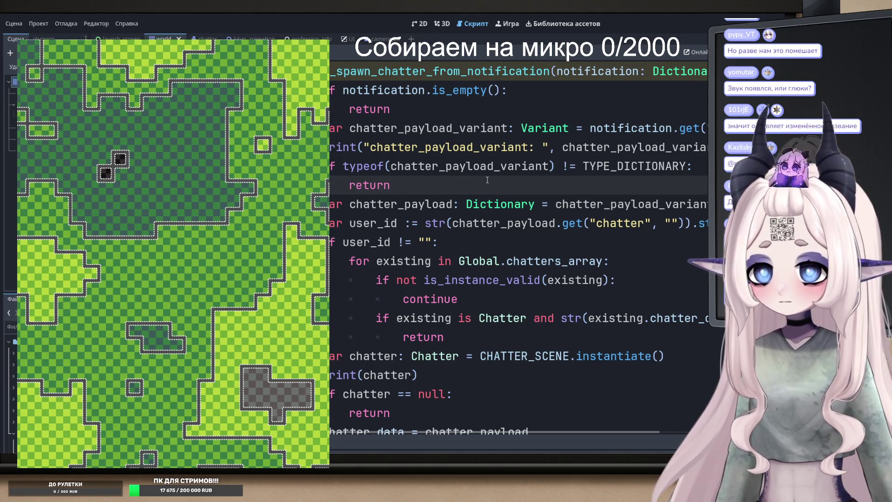
click(703, 169)
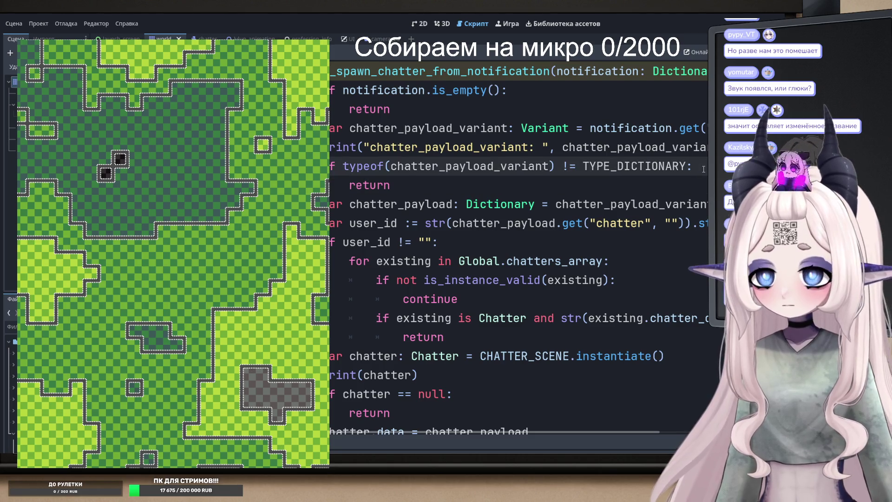
key(Return)
text(print(")
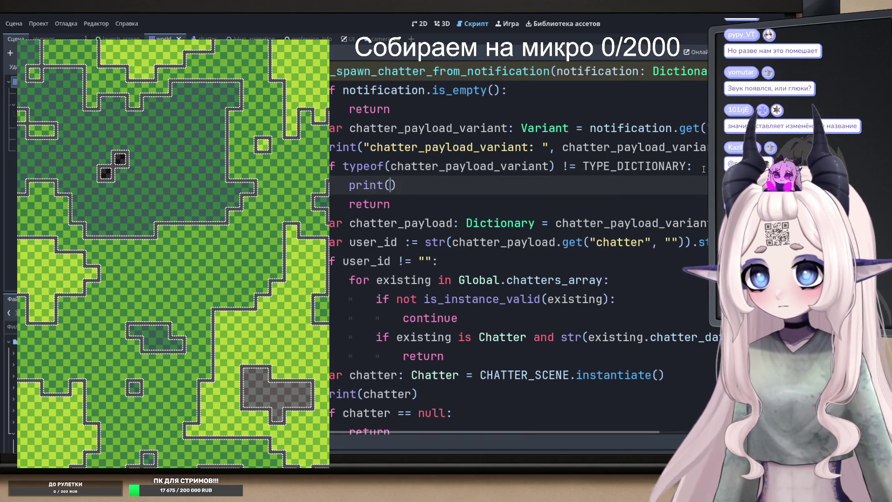
- Paste the condition 'typeof(chatter_payload_variant) != TYPE_DICTIONARY' inside the print quotes and copy the finished line
key(Up)
key(Left)
key(ctrl+Left)
key(ctrl+Left)
key(ctrl+Right)
key(ctrl+Left)
key(ctrl+shift+Right)
key(ctrl+shift+Right)
key(ctrl+shift+Right)
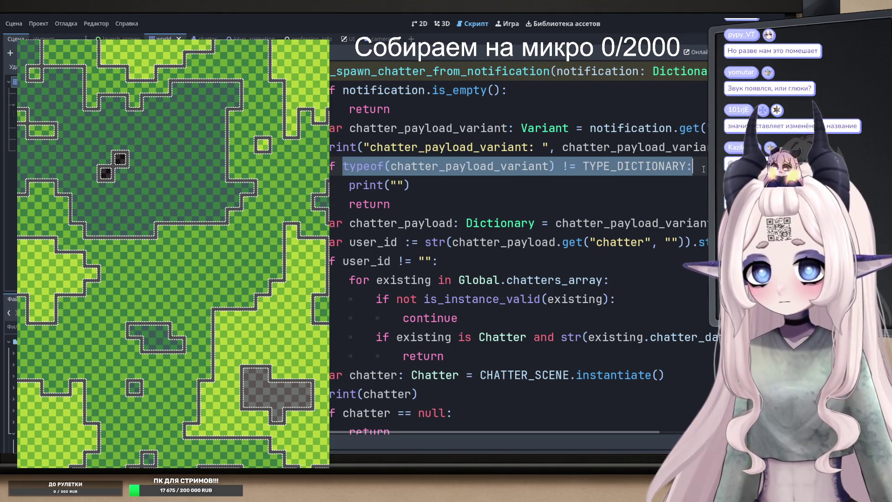
key(shift+Left)
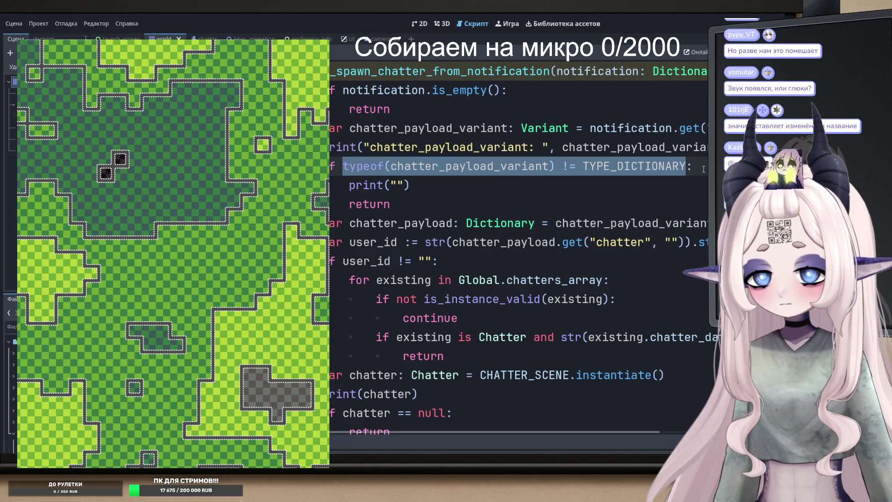
key(ctrl+c)
key(Down)
key(Left)
key(Left)
key(ctrl+v)
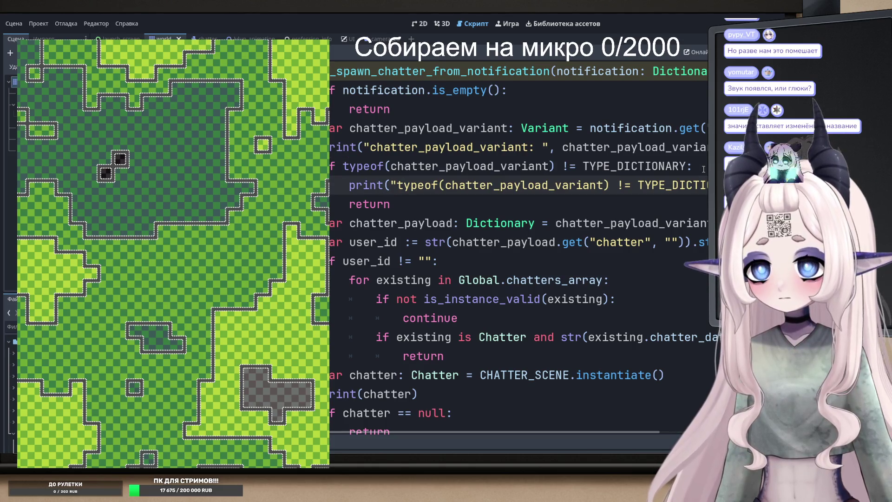
key(shift+End)
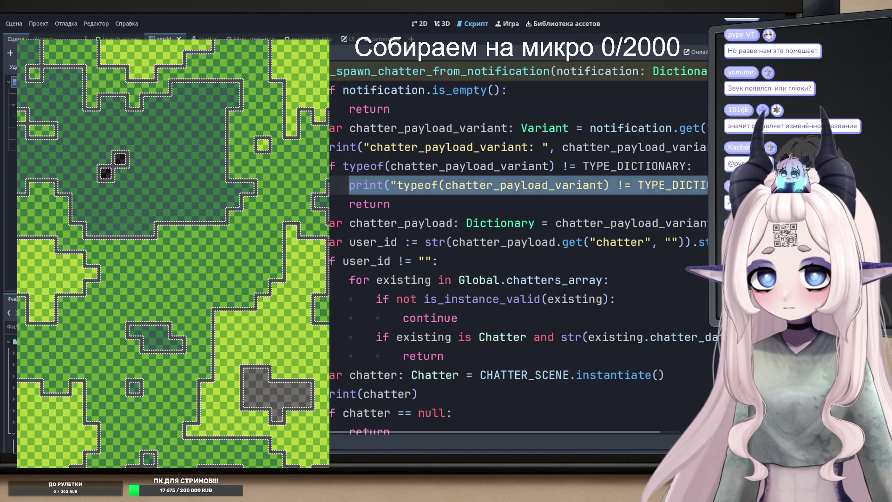
click(451, 318)
- Add a debug print above the duplicate-check return that shows the duplicate-check condition
double_click(451, 318)
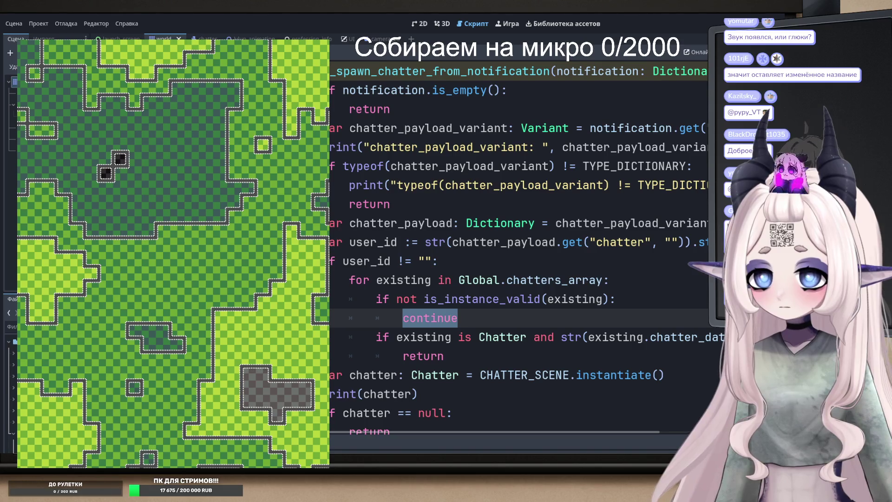
scroll(451, 317, down, 1)
click(404, 298)
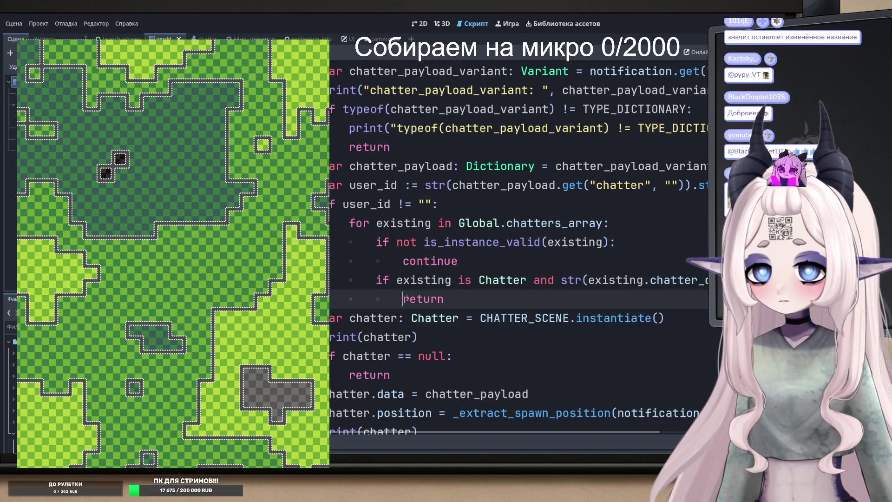
key(Up)
key(Down)
key(Down)
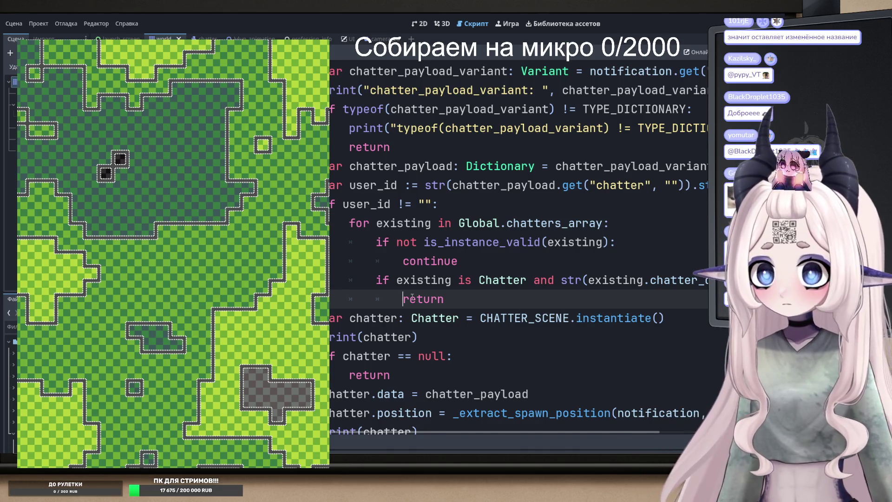
key(Return)
key(Up)
key(ctrl+v)
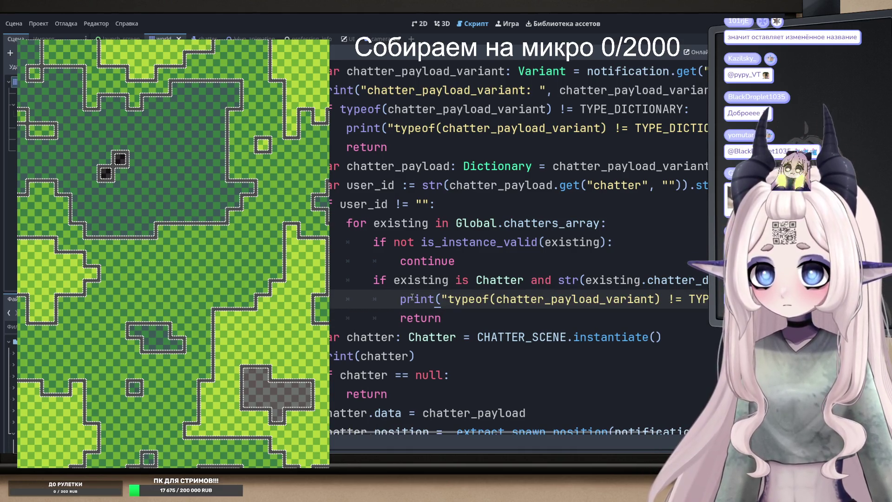
drag(395, 280, 706, 280)
drag(631, 299, 450, 298)
key(ctrl+v)
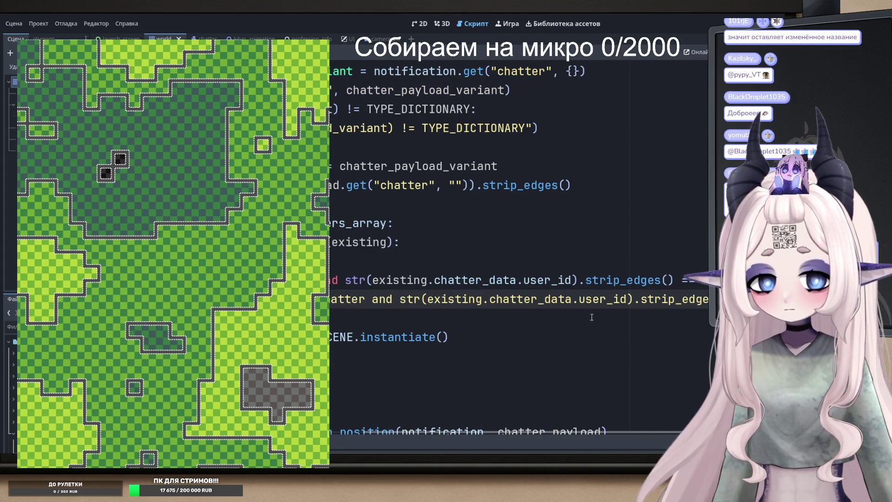
key(Down)
key(Down)
key(Home)
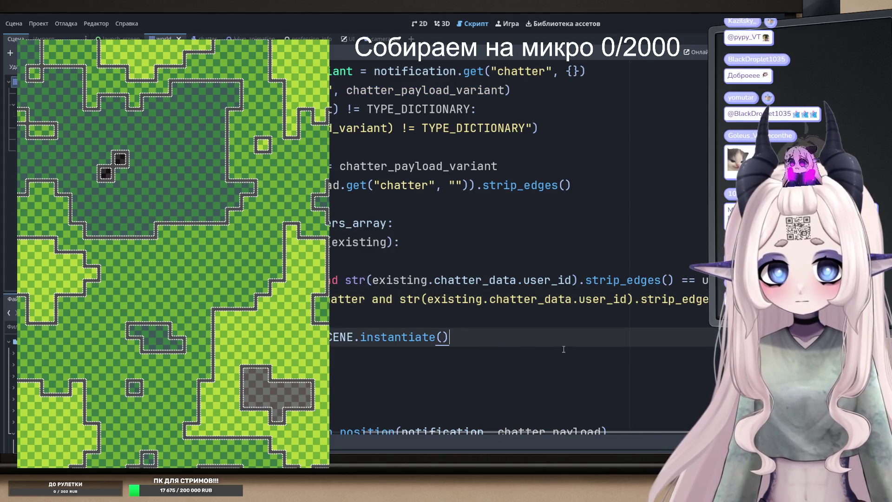
key(shift+Down)
key(shift+Down)
key(shift+Down)
click(513, 305)
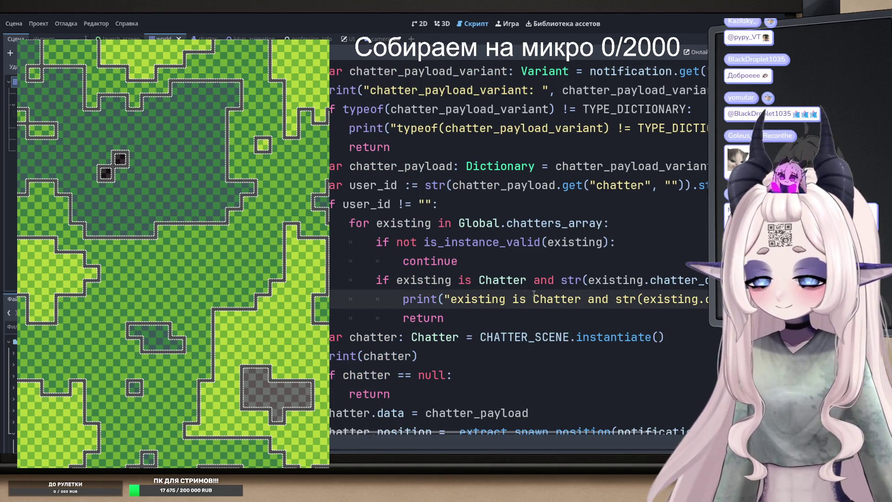
scroll(421, 377, down, 2)
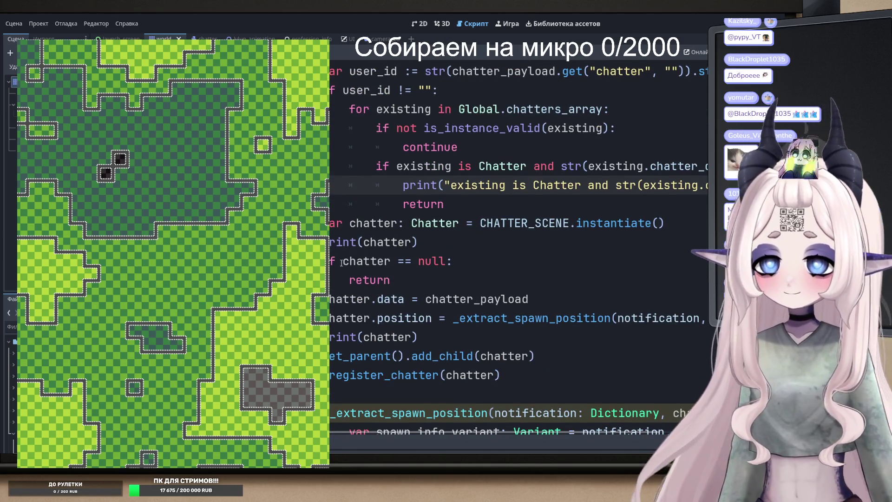
- Delete both print(chatter) debug lines from the spawn handler
click(355, 252)
key(Home)
key(shift+End)
key(BackSpace)
key(BackSpace)
click(431, 320)
key(shift+Home)
key(BackSpace)
key(BackSpace)
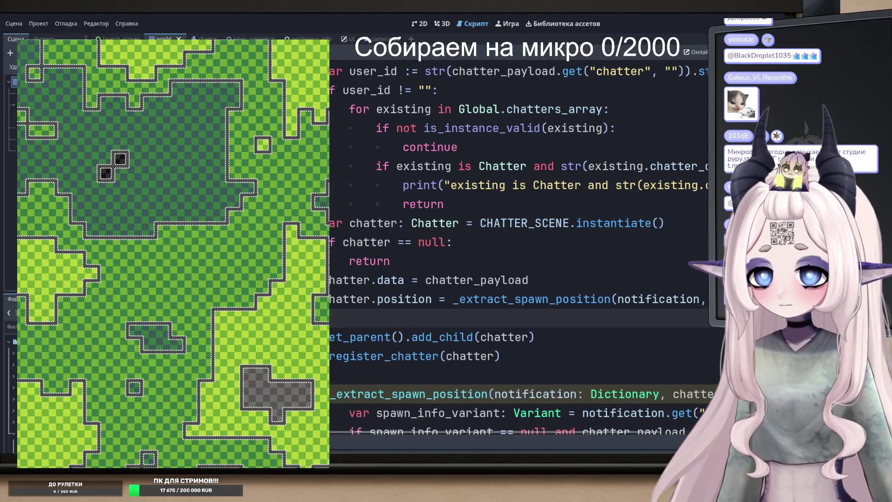
- Add print("chatter == null") inside the null check and run the project with F5
click(428, 242)
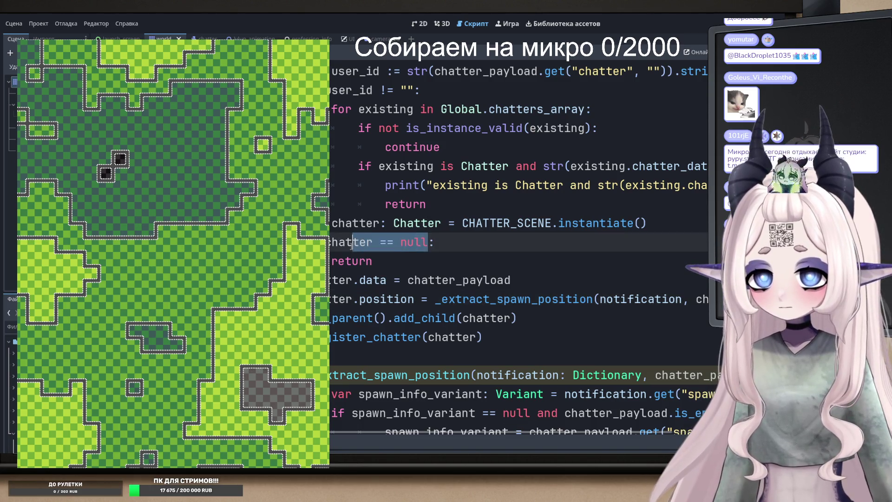
key(shift+Home)
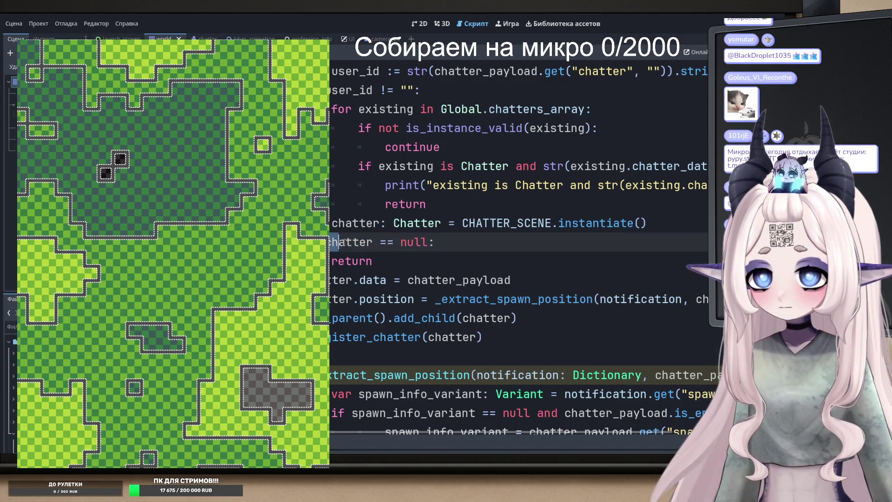
key(End)
key(Return)
text(pr)
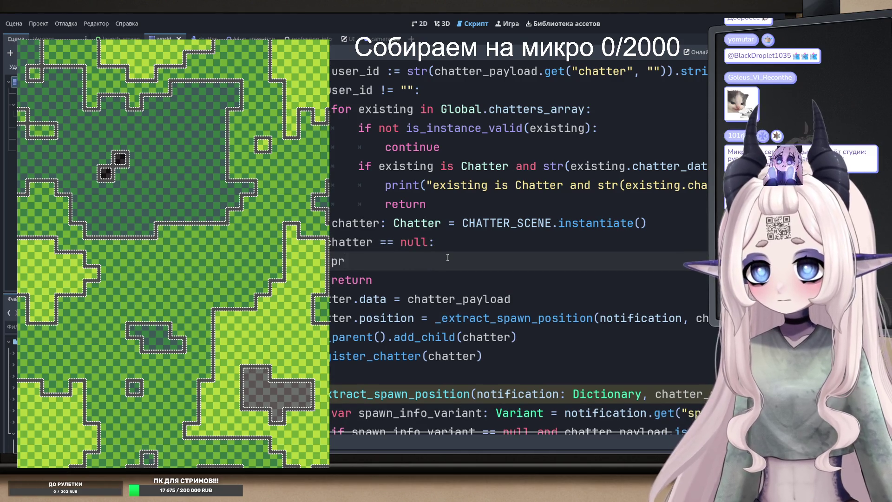
text(int("chatter == null)
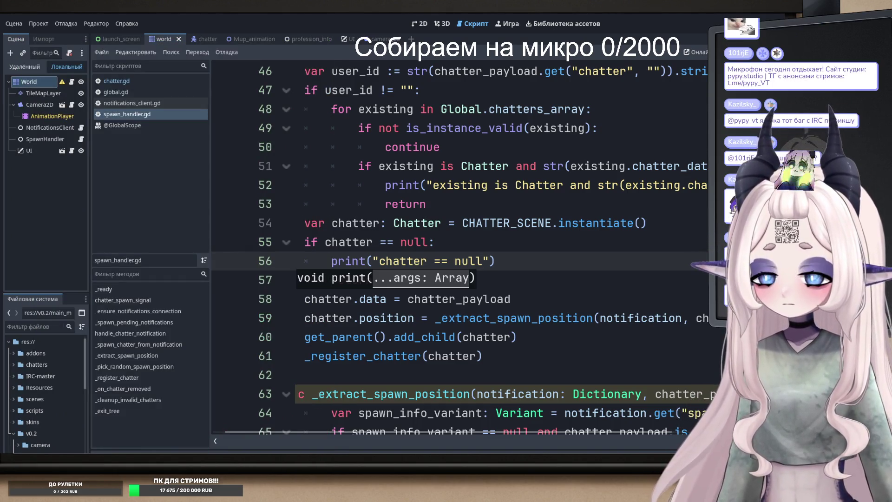
key(F5)
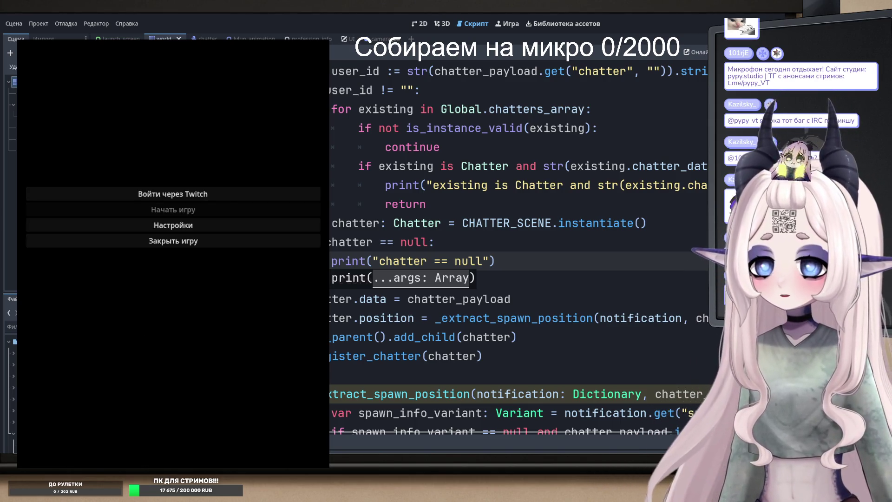
- Log in with 'Войти через Twitch', start the game, then return to the type-check print line
click(218, 194)
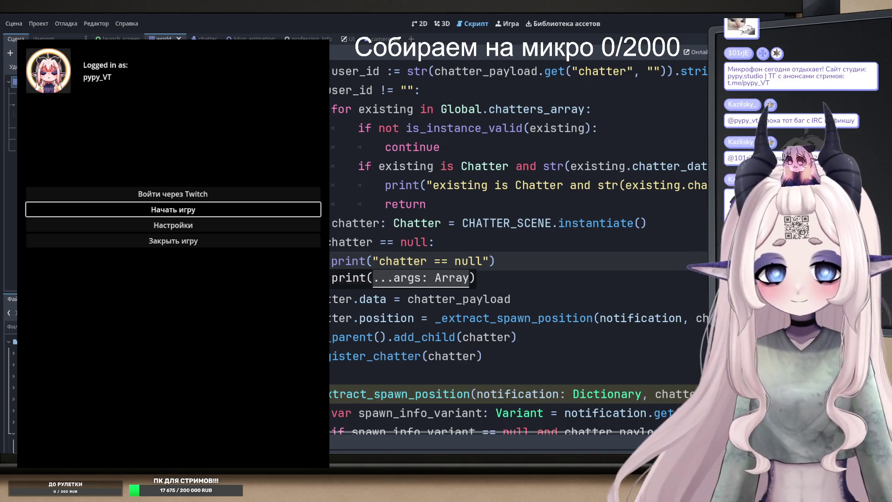
key(Return)
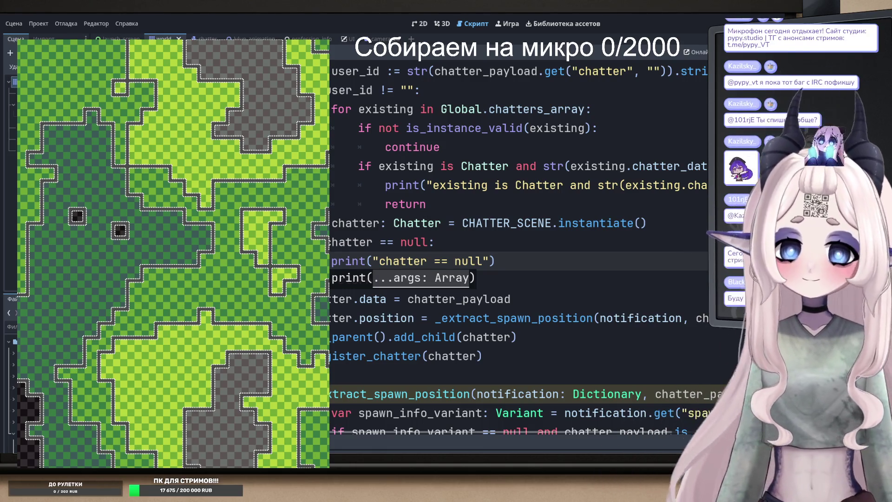
key(Down)
key(Down)
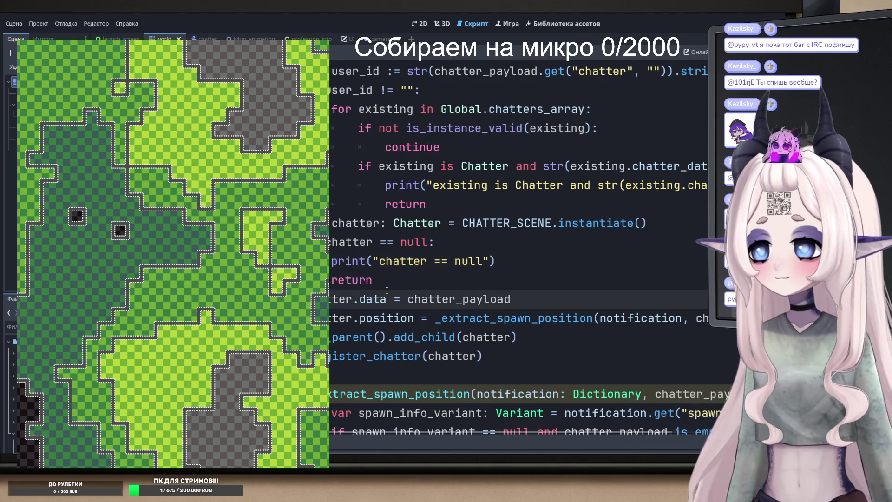
scroll(490, 274, up, 2)
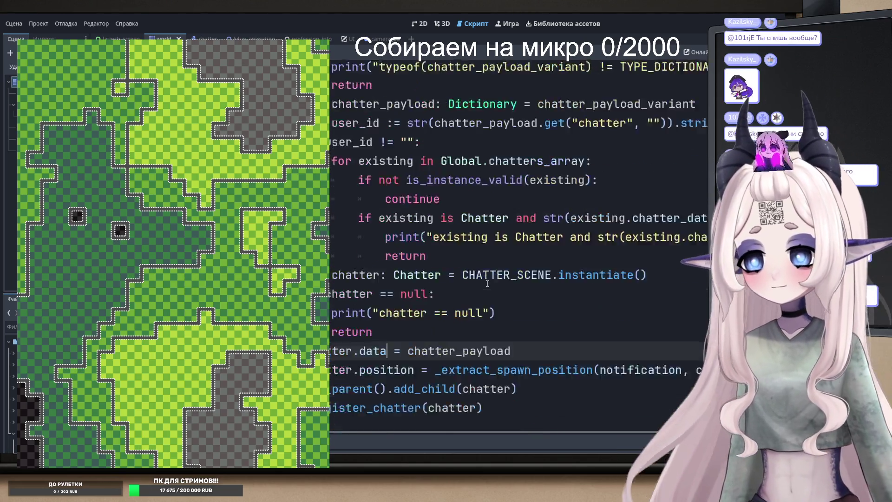
scroll(486, 263, up, 3)
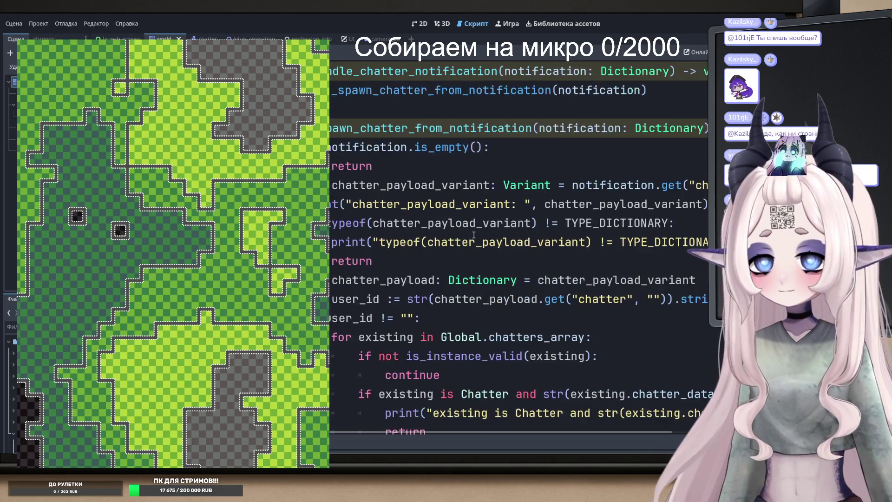
scroll(436, 263, down, 2)
scroll(437, 263, down, 2)
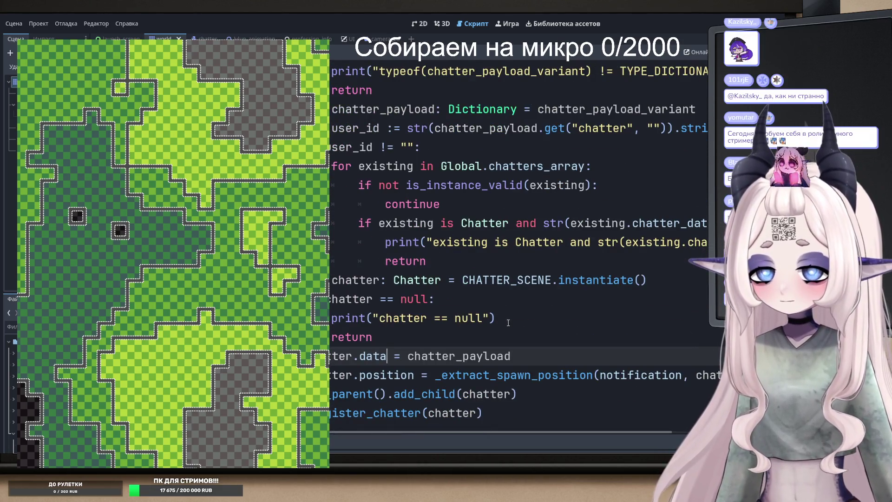
scroll(424, 212, up, 2)
scroll(424, 212, up, 3)
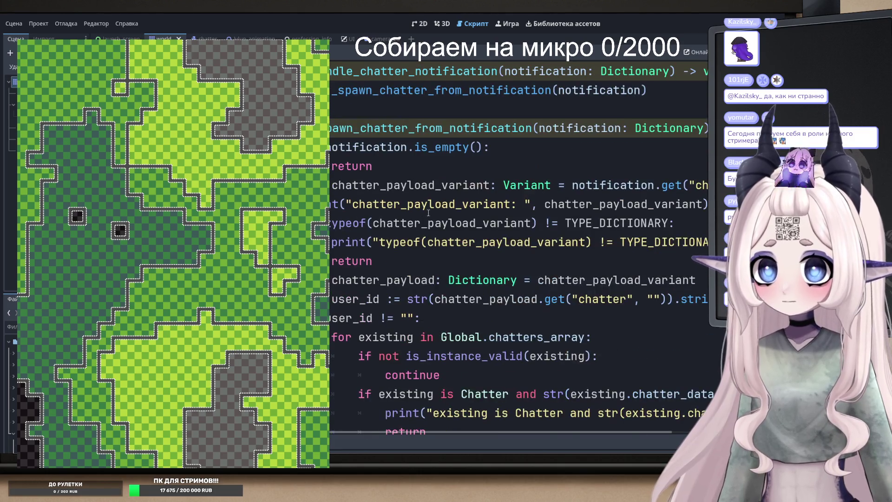
click(623, 250)
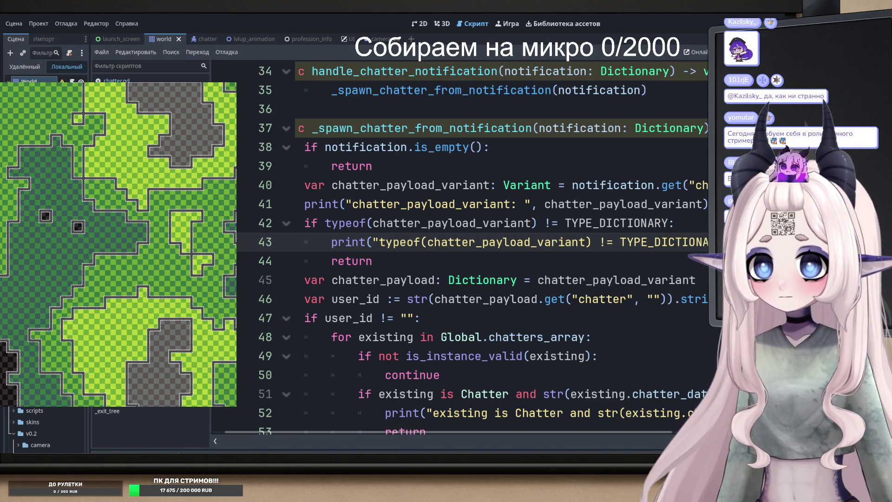
- Insert the comment 'ПРОБЛЕМА ТУТ' above the return on line 44
click(331, 260)
key(Return)
key(BackSpace)
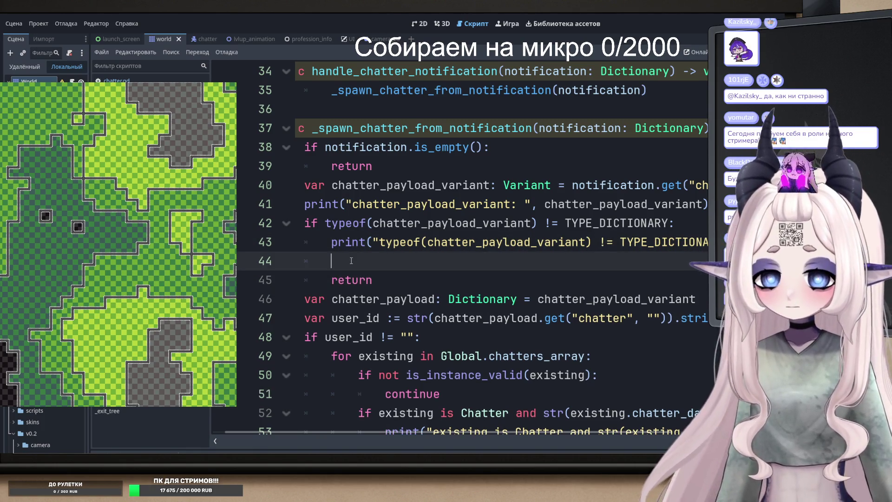
text(#GHJ)
key(BackSpace)
key(BackSpace)
key(BackSpace)
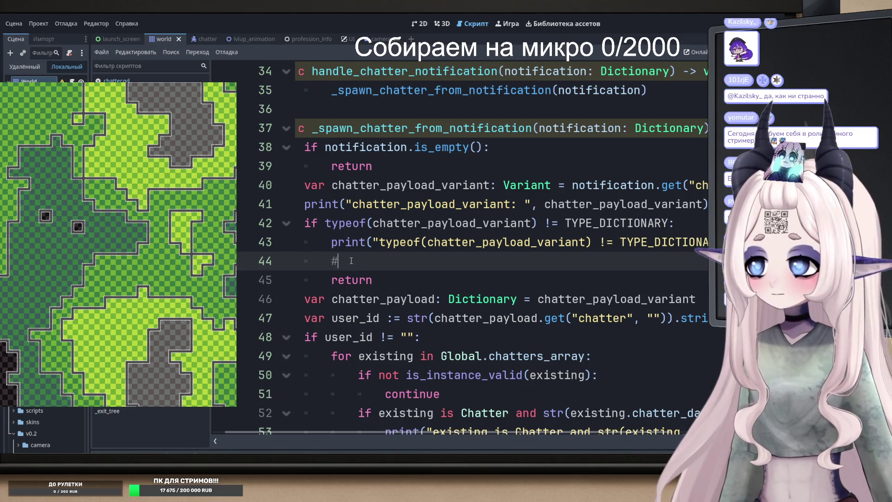
text(ПРОБЛЕМА ТУТ)
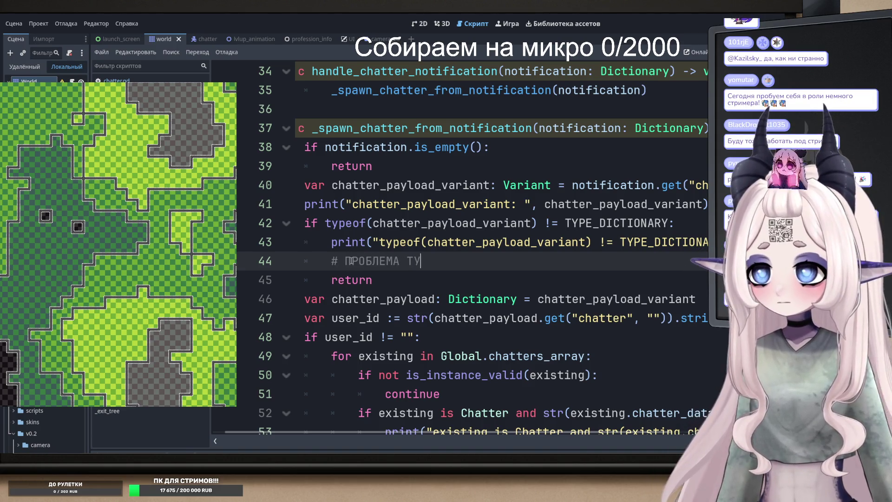
- Highlight chatter_payload_variant, notification, the get call and the "chatter" key to review their uses
click(431, 223)
double_click(431, 223)
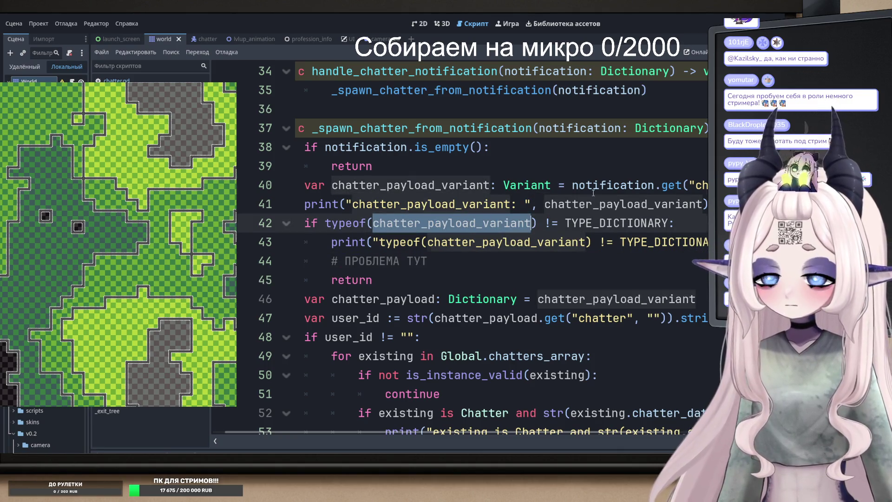
double_click(610, 186)
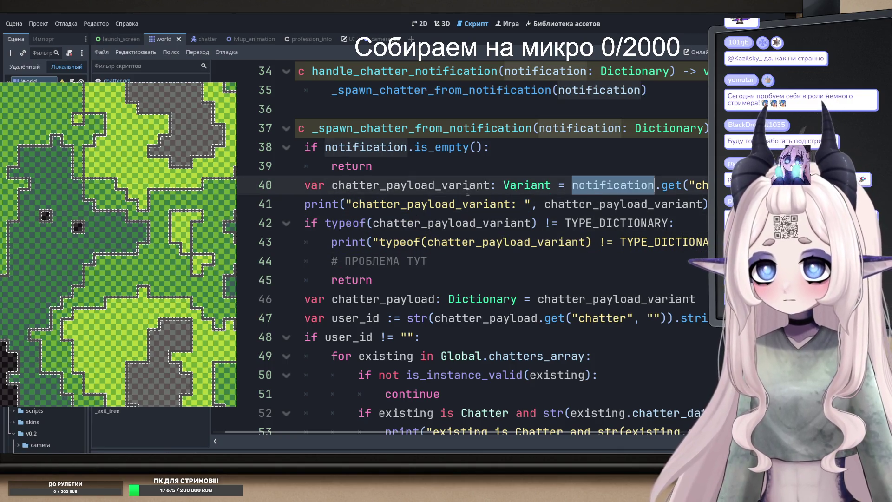
double_click(671, 185)
double_click(702, 185)
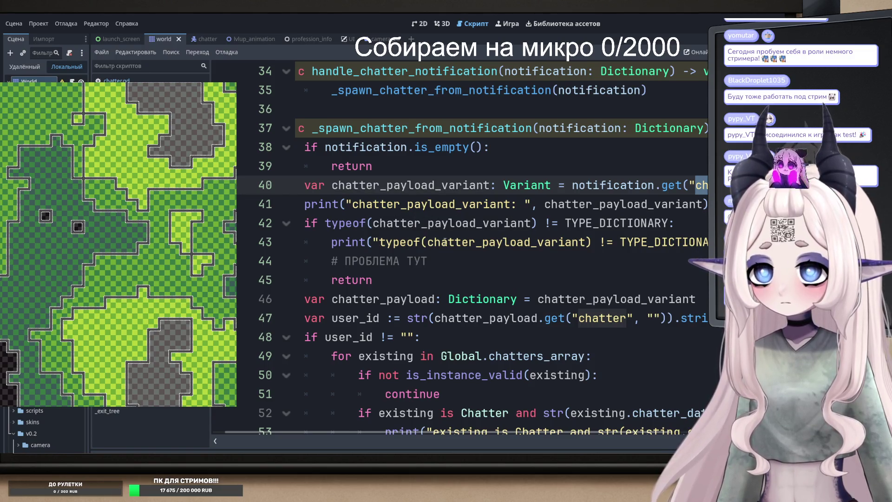
- Change line 43 to print(typeof(chatter_payload_variant)) by removing the quote and comparison text
click(386, 244)
key(BackSpace)
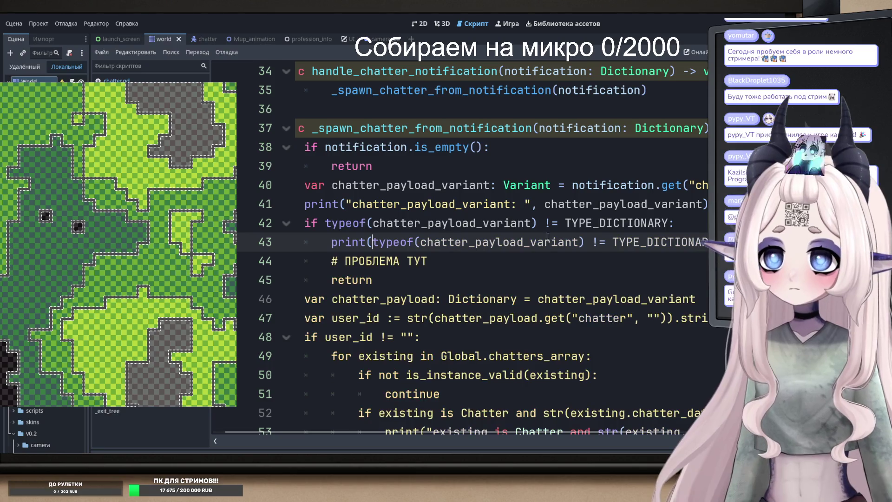
click(594, 239)
key(shift+End)
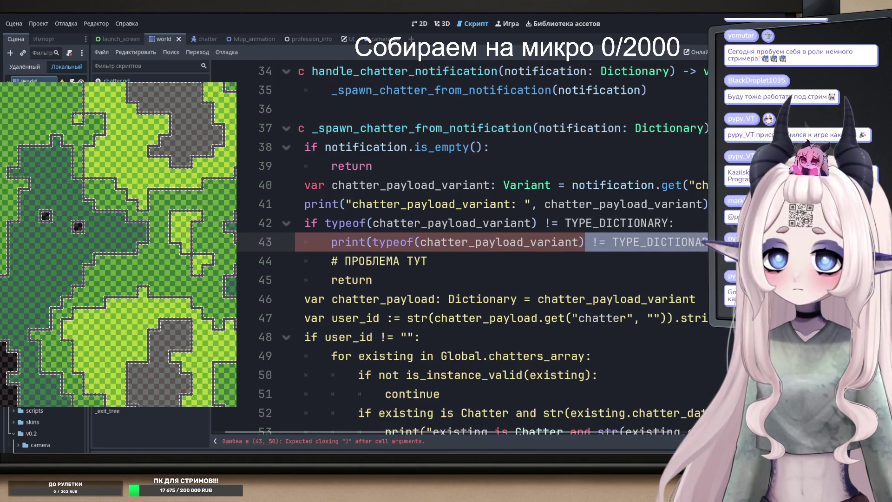
key(Delete)
text())
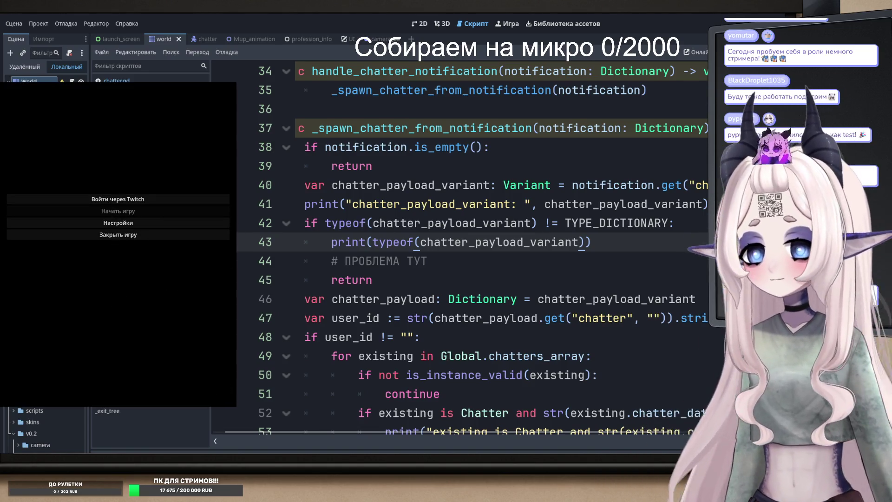
- Log in through Twitch, start the game, then open the TYPE_DICTIONARY documentation
click(98, 201)
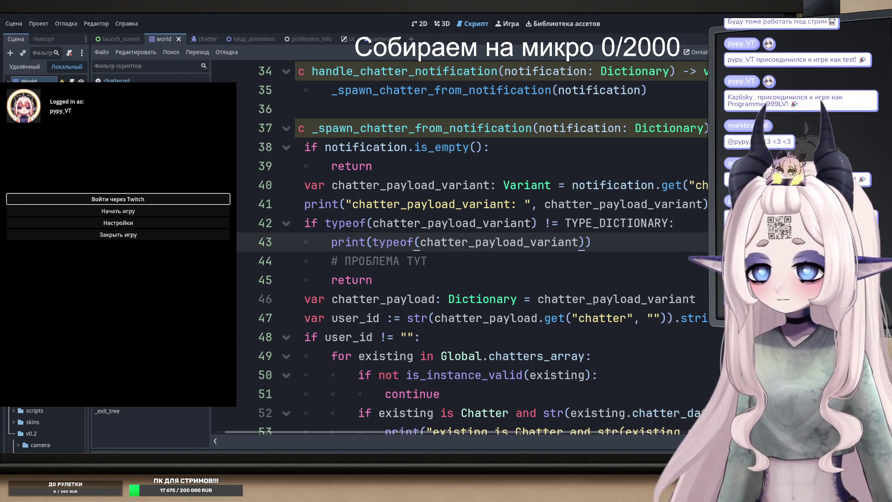
click(118, 211)
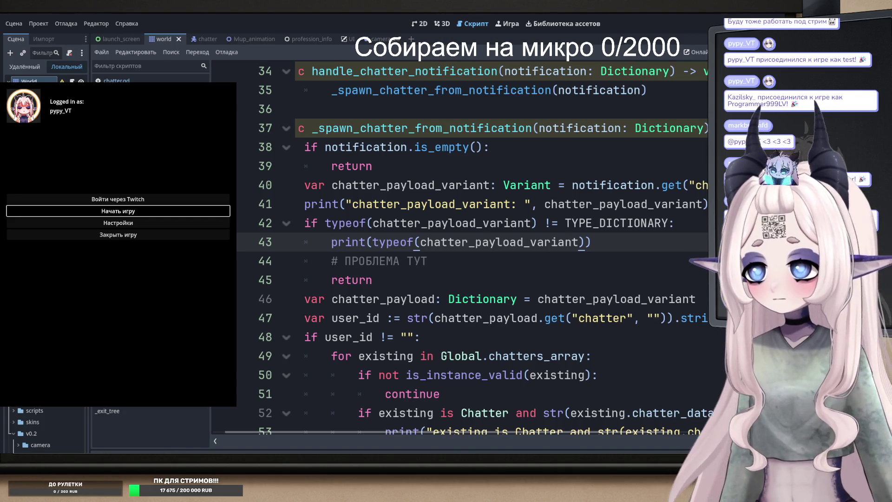
key(Return)
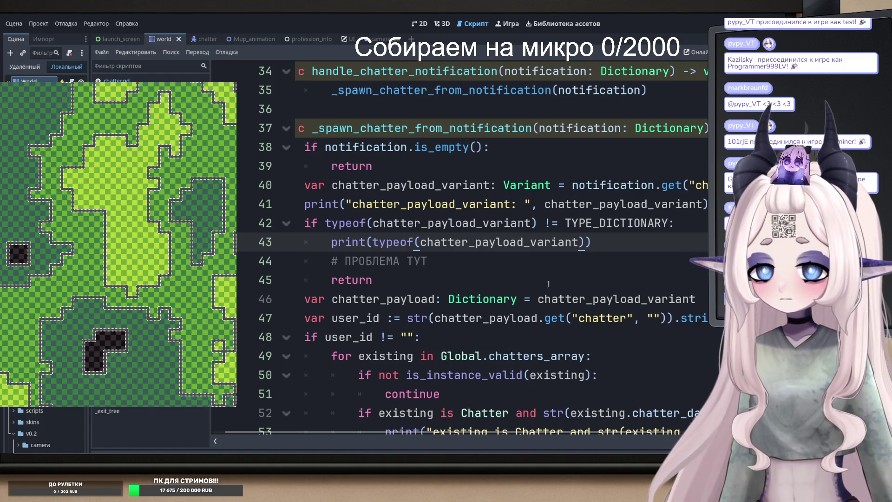
ctrl+click(618, 225)
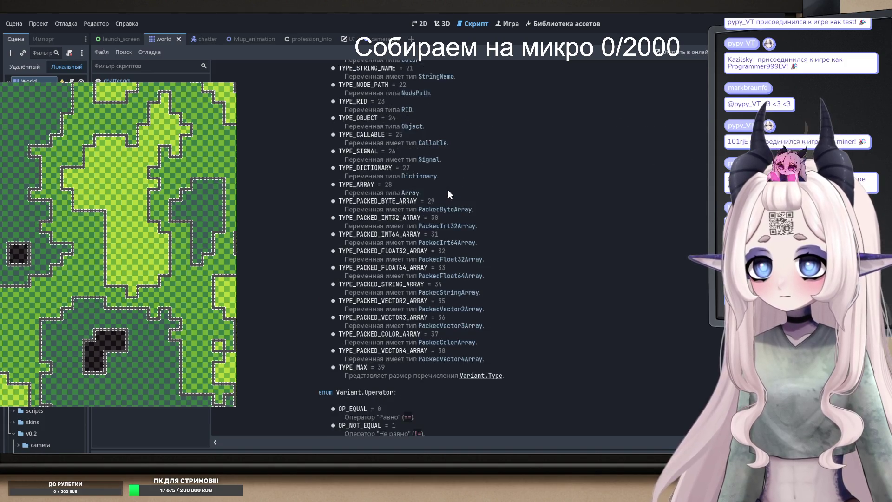
- Scroll the docs up to the Variant.Type enum, then go back to the script
scroll(448, 190, up, 10)
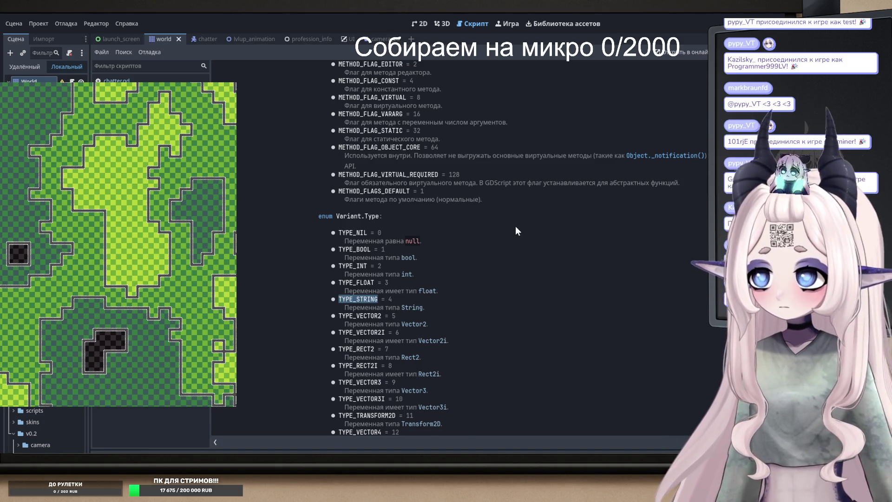
key(alt+Left)
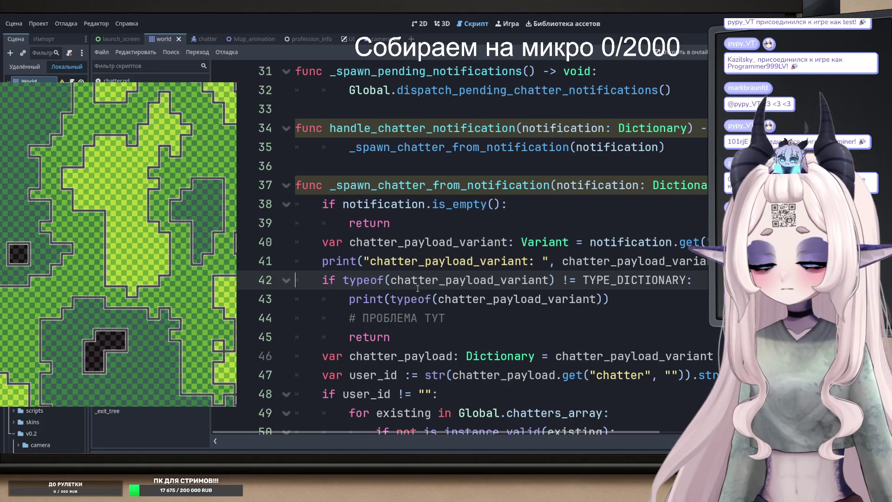
- Select lines 41–45, the debug print and TYPE_DICTIONARY check, and delete them
scroll(418, 288, down, 1)
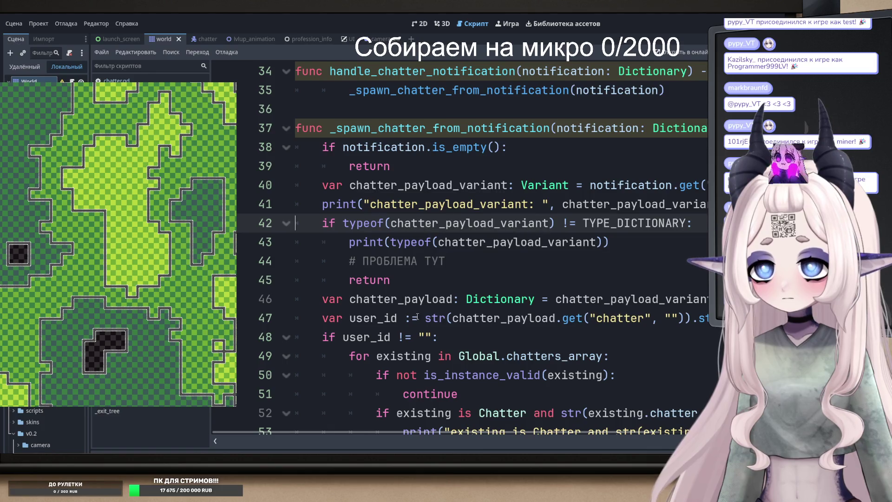
scroll(379, 327, down, 1)
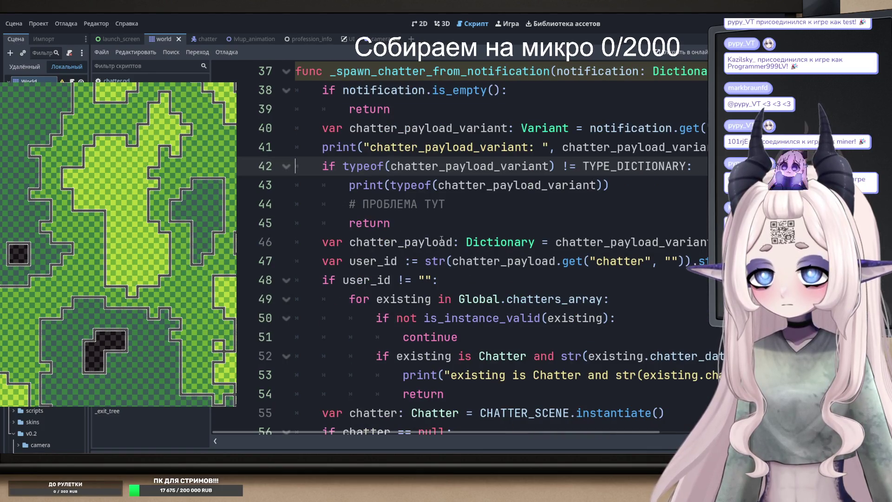
scroll(432, 261, up, 1)
click(413, 282)
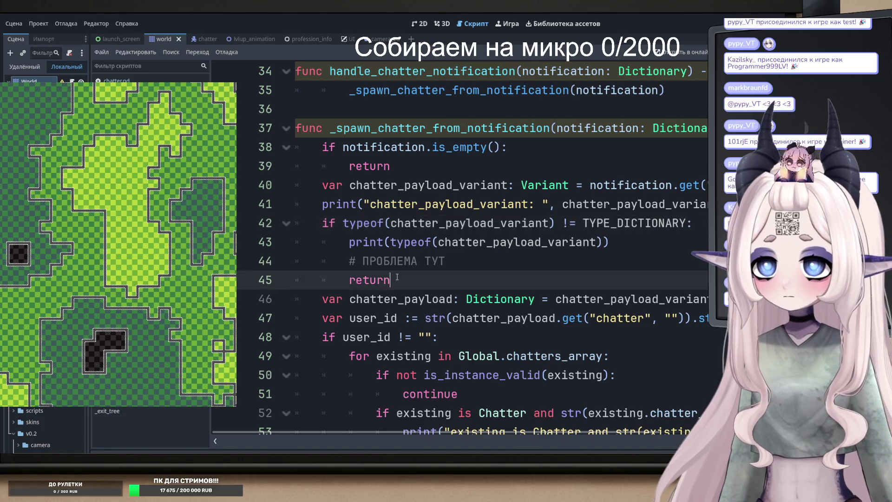
drag(413, 282, 246, 228)
mouse_move(409, 280)
mouse_down()
mouse_move(424, 260)
mouse_move(288, 242)
mouse_move(285, 210)
mouse_up()
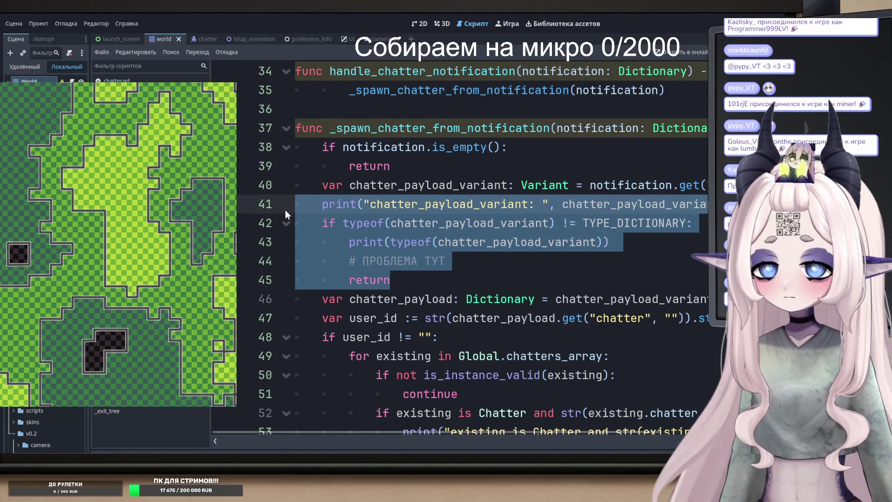
key(BackSpace)
key(BackSpace)
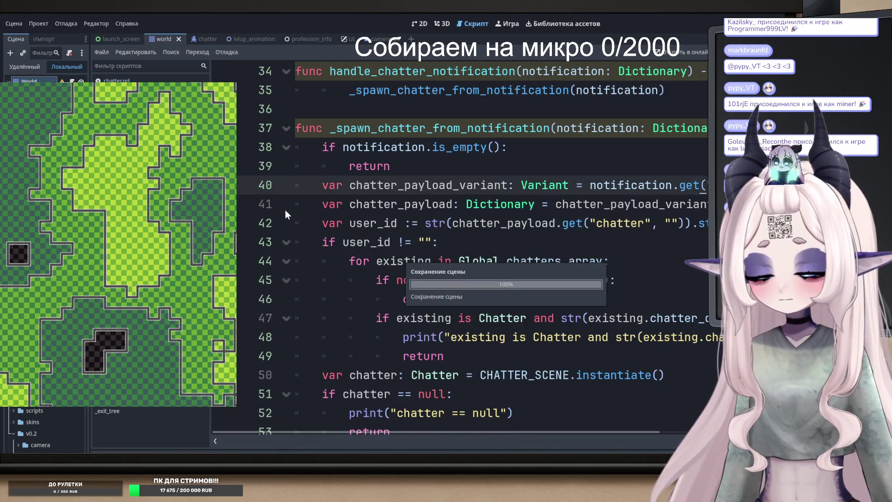